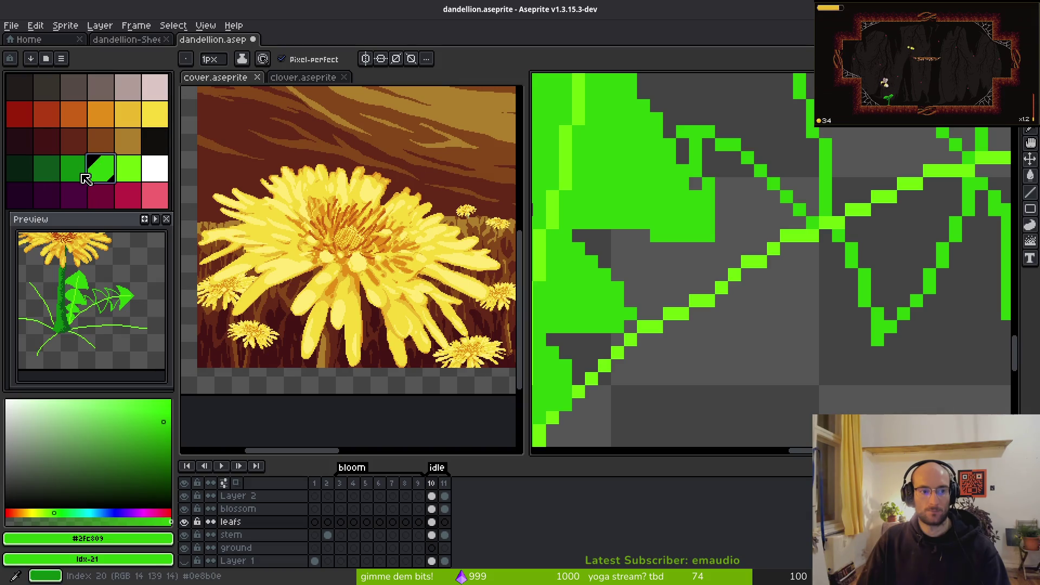
Step: Set dark green as the second colour and shade one leaf edge, undoing two stray pixels
{"action": "right_click", "coordinate": [696, 155]}
{"action": "left_click_drag", "start_coordinate": [696, 155], "coordinate": [709, 255]}
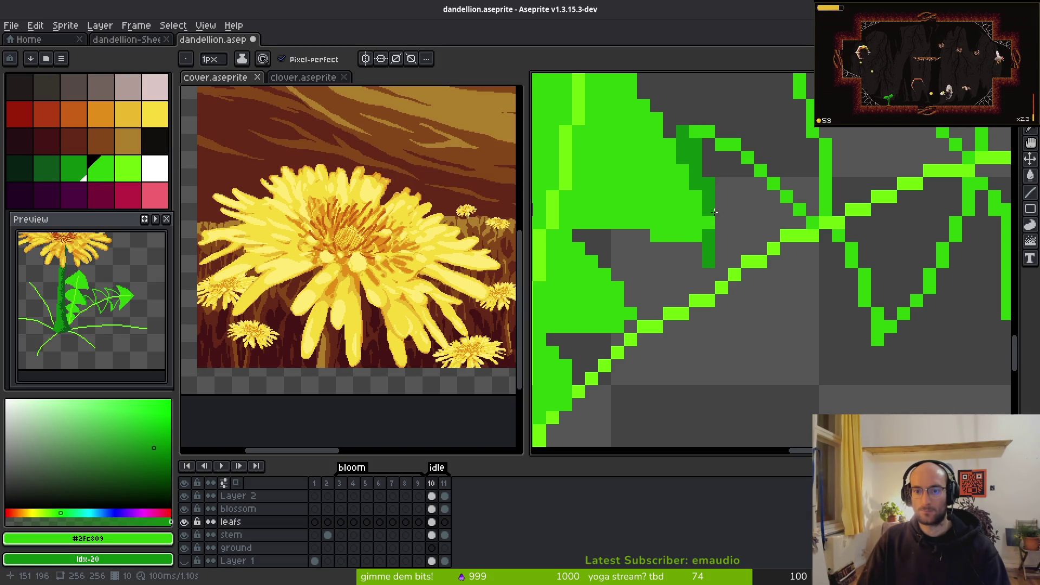
{"action": "left_click", "coordinate": [708, 275]}
{"action": "scroll", "coordinate": [708, 271], "scroll_direction": "down", "scroll_amount": 2}
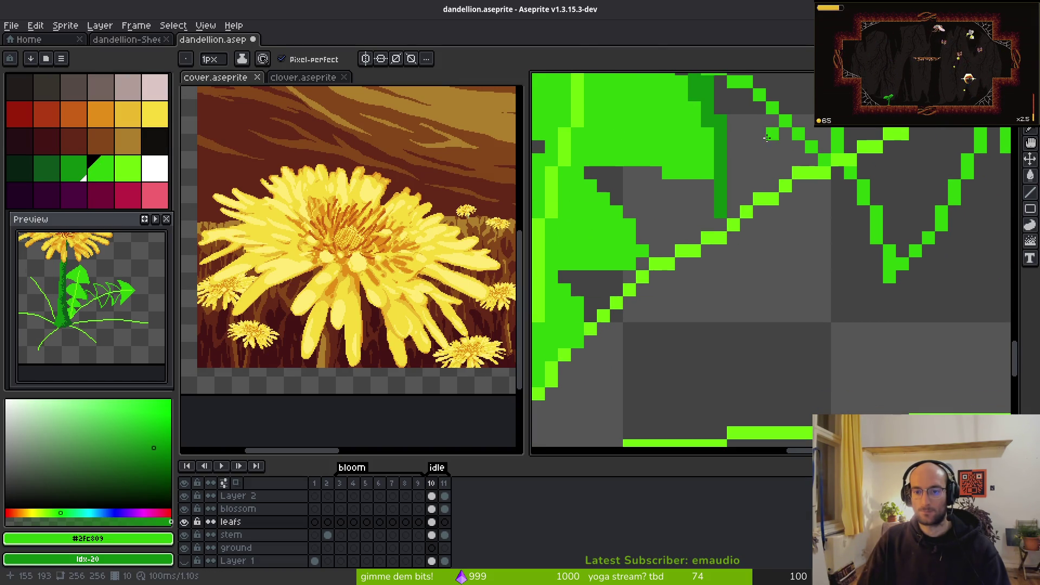
{"action": "left_click", "coordinate": [694, 185]}
{"action": "key", "text": "ctrl+z"}
{"action": "key", "text": "ctrl+z"}
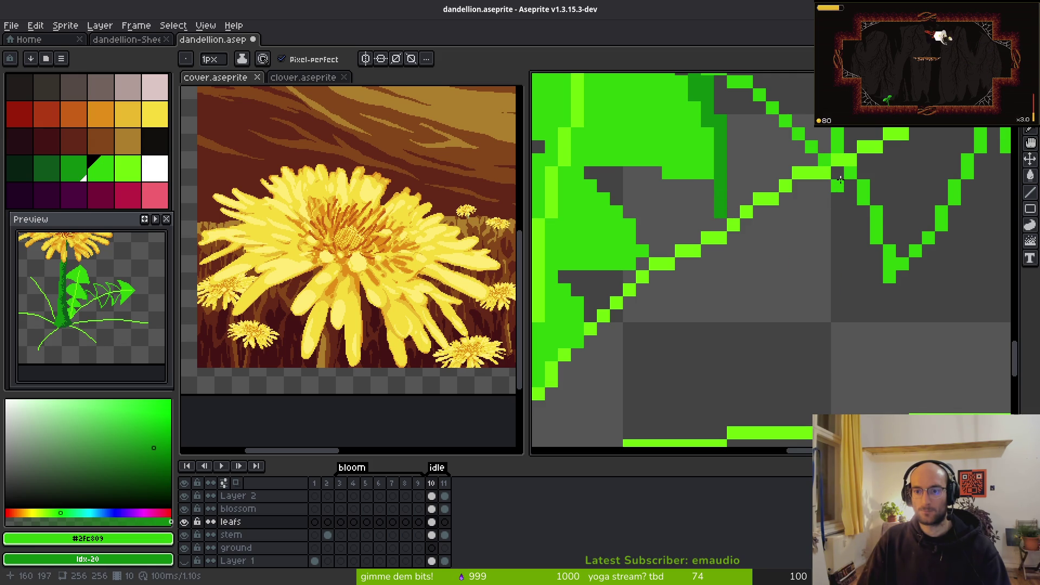
Step: Draw a V-shaped dark-green shading stroke across the leaf
{"action": "mouse_move", "coordinate": [840, 178]}
{"action": "left_mouse_down"}
{"action": "mouse_move", "coordinate": [820, 282]}
{"action": "mouse_move", "coordinate": [757, 342]}
{"action": "mouse_move", "coordinate": [733, 271]}
{"action": "left_mouse_up"}
{"action": "scroll", "coordinate": [763, 323], "scroll_direction": "down", "scroll_amount": 3}
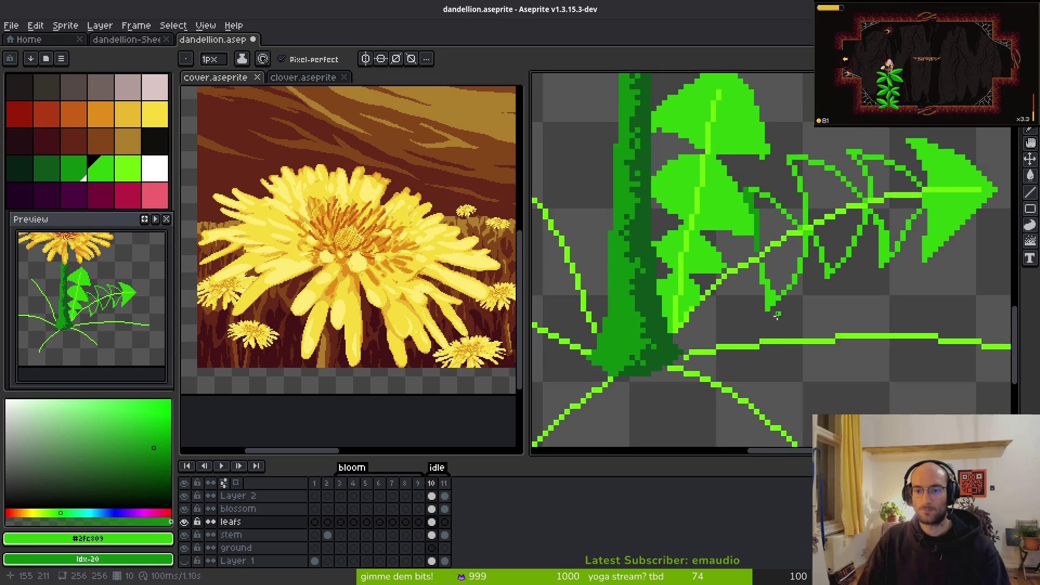
{"action": "scroll", "coordinate": [755, 253], "scroll_direction": "up", "scroll_amount": 2}
{"action": "scroll", "coordinate": [737, 244], "scroll_direction": "down", "scroll_amount": 2}
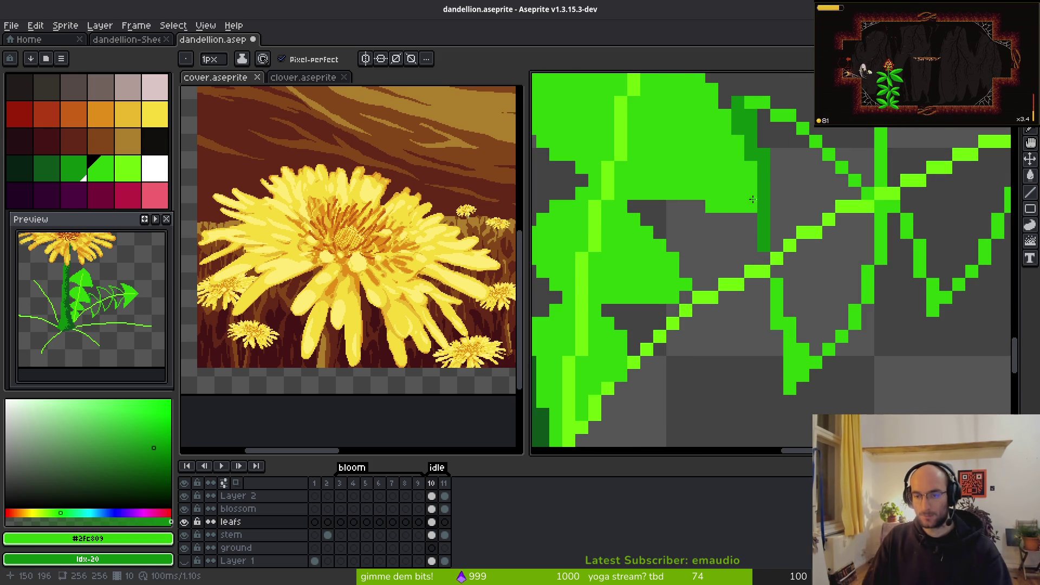
{"action": "scroll", "coordinate": [757, 252], "scroll_direction": "up", "scroll_amount": 4}
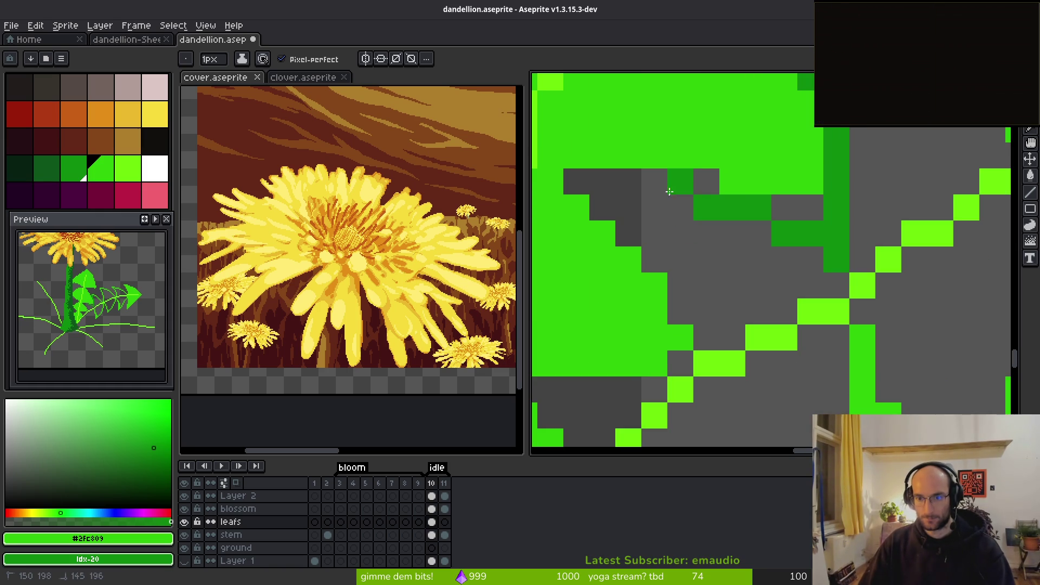
Step: Add a dark-green shadow shape and a stroke down the leaf, plus a short bright-green diagonal
{"action": "mouse_move", "coordinate": [831, 249]}
{"action": "left_mouse_down"}
{"action": "mouse_move", "coordinate": [628, 208]}
{"action": "mouse_move", "coordinate": [628, 233]}
{"action": "mouse_move", "coordinate": [676, 299]}
{"action": "left_mouse_up"}
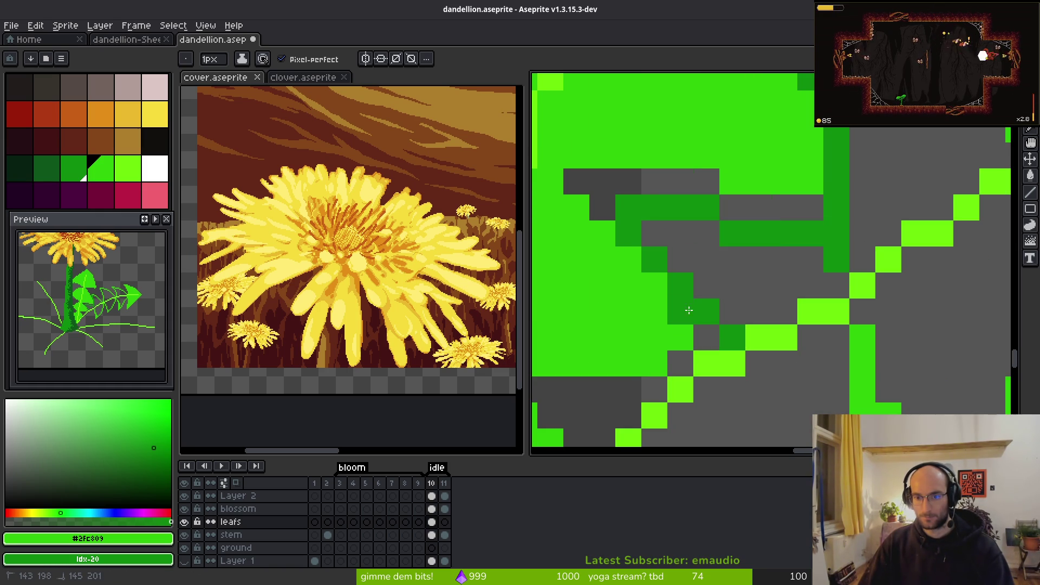
{"action": "scroll", "coordinate": [851, 224], "scroll_direction": "down", "scroll_amount": 2}
{"action": "mouse_move", "coordinate": [854, 212]}
{"action": "left_mouse_down"}
{"action": "mouse_move", "coordinate": [790, 355]}
{"action": "mouse_move", "coordinate": [768, 271]}
{"action": "mouse_move", "coordinate": [728, 387]}
{"action": "mouse_move", "coordinate": [707, 411]}
{"action": "mouse_move", "coordinate": [669, 397]}
{"action": "left_mouse_up"}
{"action": "left_click", "coordinate": [699, 397]}
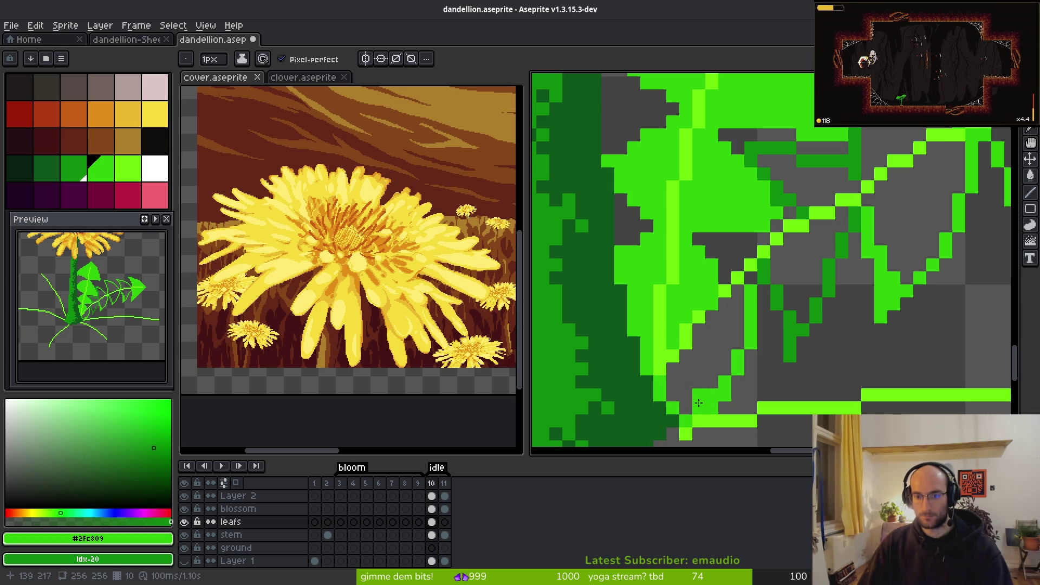
{"action": "left_click_drag", "start_coordinate": [761, 268], "coordinate": [699, 239]}
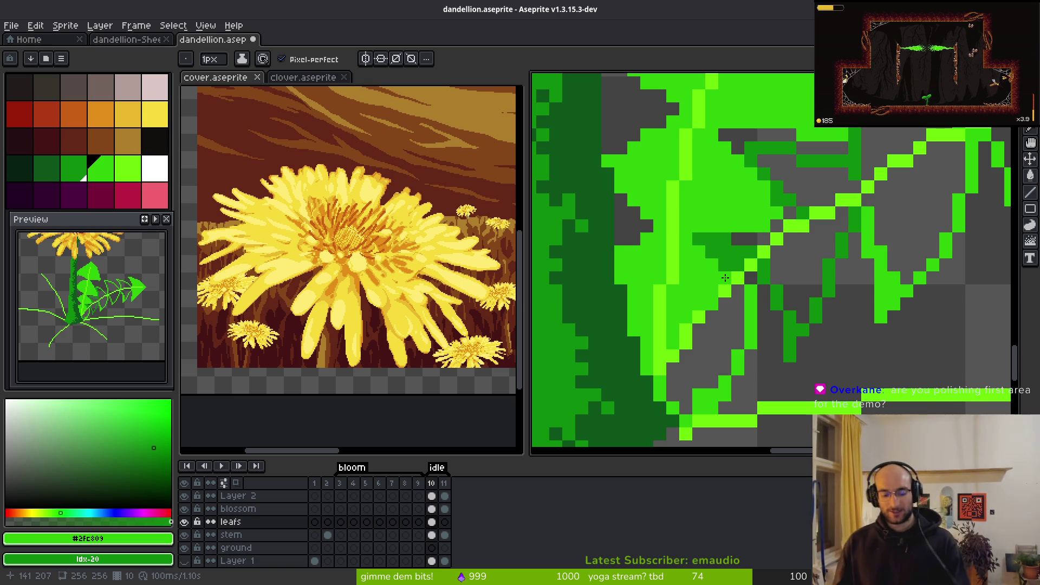
Step: Scroll the canvas right to view the shaded leaf overlap beside the stem
{"action": "scroll", "coordinate": [745, 367], "scroll_direction": "right", "scroll_amount": 1}
Step: Bucket-fill the area left of the stem green and the area right of it dark green
{"action": "key", "text": "g"}
{"action": "left_click", "coordinate": [710, 347]}
{"action": "right_click", "coordinate": [769, 260]}
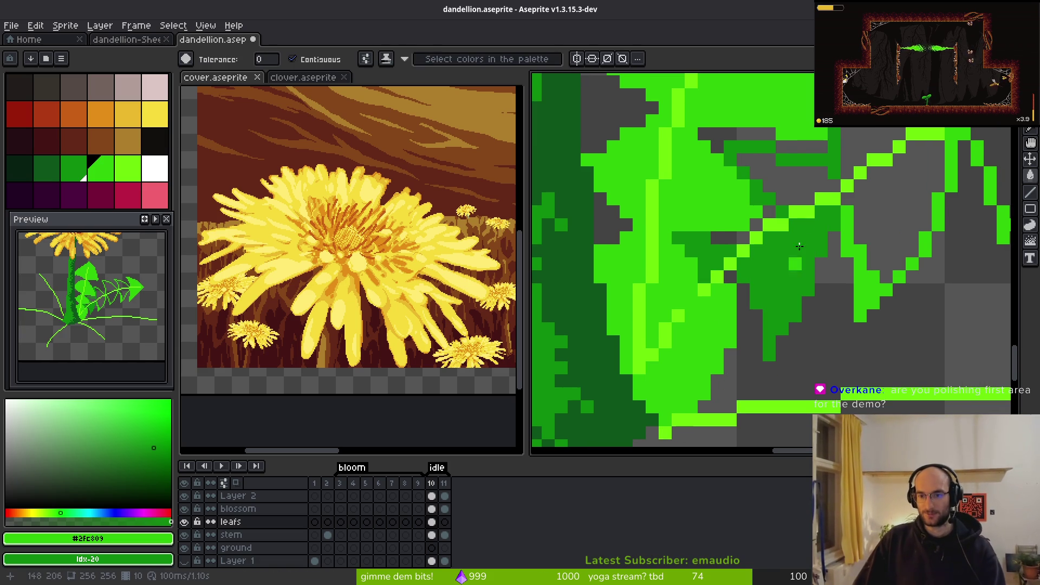
{"action": "left_click", "coordinate": [821, 191]}
{"action": "scroll", "coordinate": [820, 216], "scroll_direction": "right", "scroll_amount": 3}
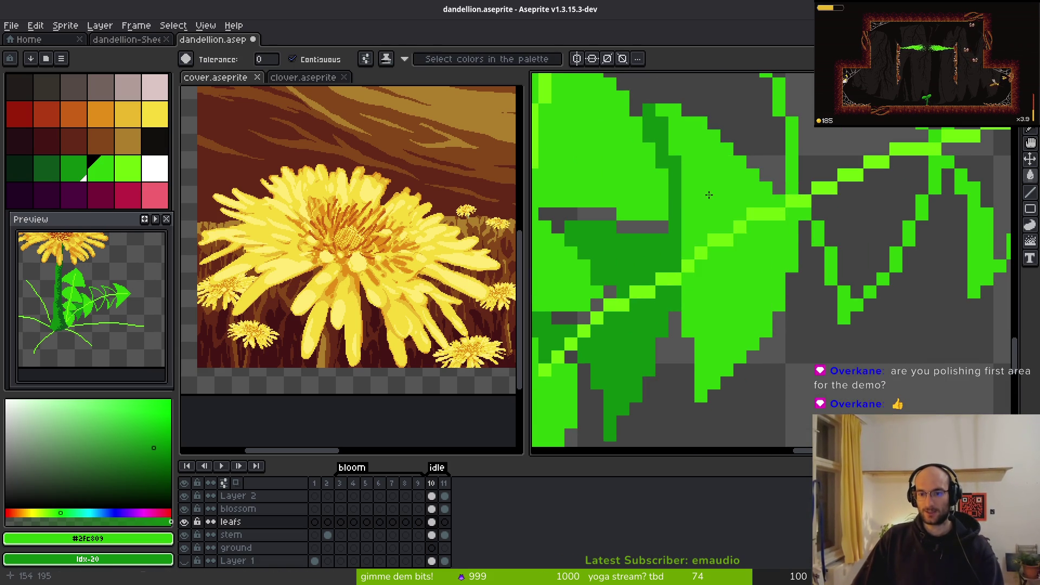
{"action": "scroll", "coordinate": [821, 263], "scroll_direction": "up", "scroll_amount": 2}
Step: Fill three outlined leaf lobes with green
{"action": "left_click", "coordinate": [821, 264]}
{"action": "left_click", "coordinate": [932, 254]}
{"action": "left_click", "coordinate": [932, 157]}
{"action": "scroll", "coordinate": [920, 173], "scroll_direction": "down", "scroll_amount": 2}
{"action": "scroll", "coordinate": [900, 172], "scroll_direction": "up", "scroll_amount": 2}
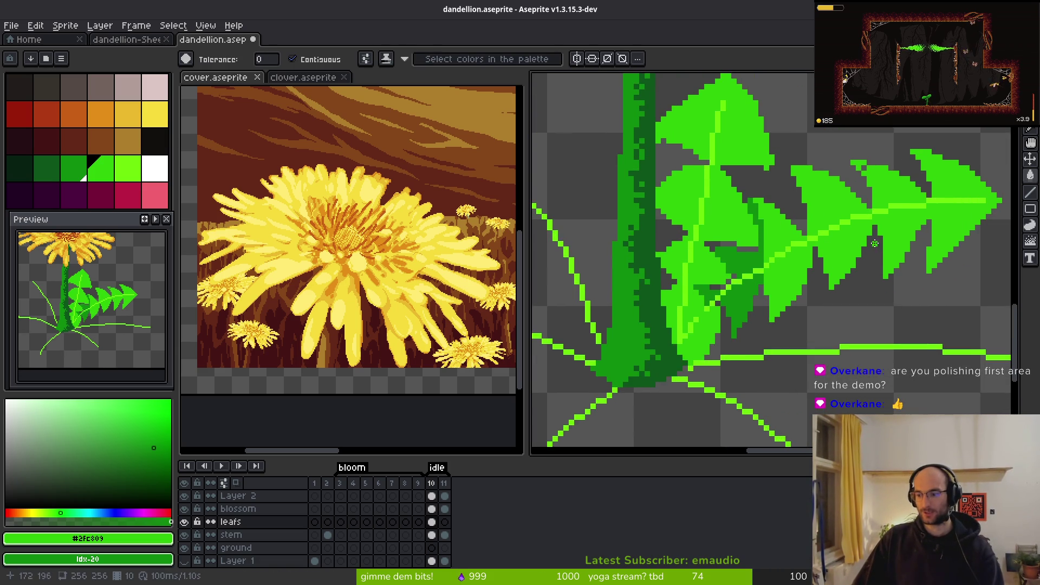
{"action": "scroll", "coordinate": [900, 172], "scroll_direction": "up", "scroll_amount": 1}
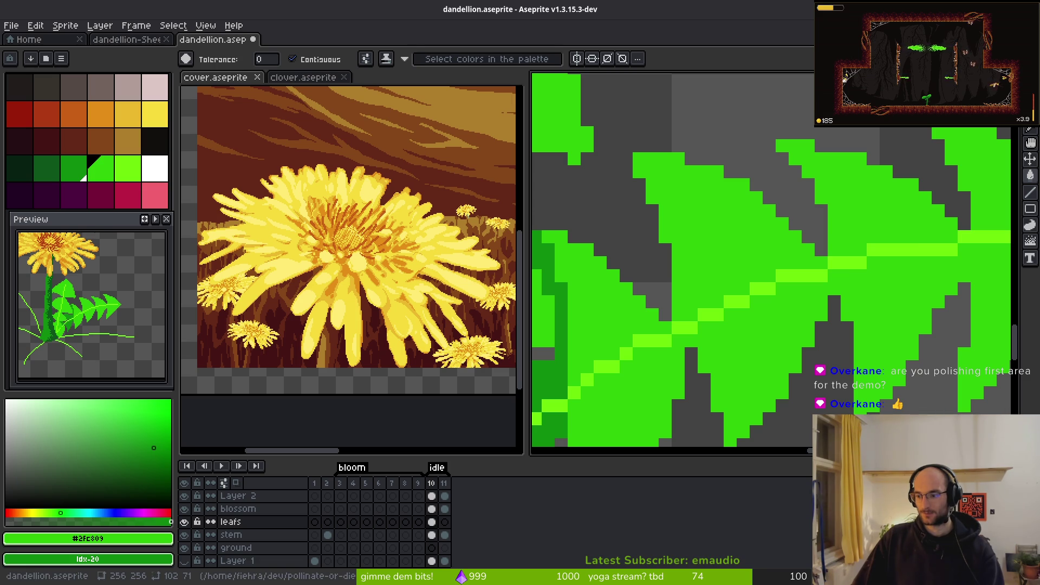
{"action": "scroll", "coordinate": [631, 235], "scroll_direction": "down", "scroll_amount": 2}
{"action": "scroll", "coordinate": [632, 235], "scroll_direction": "up", "scroll_amount": 3}
Step: Paint three green pixels along the leaf edge with the pencil and save dandellion.aseprite
{"action": "key", "text": "b"}
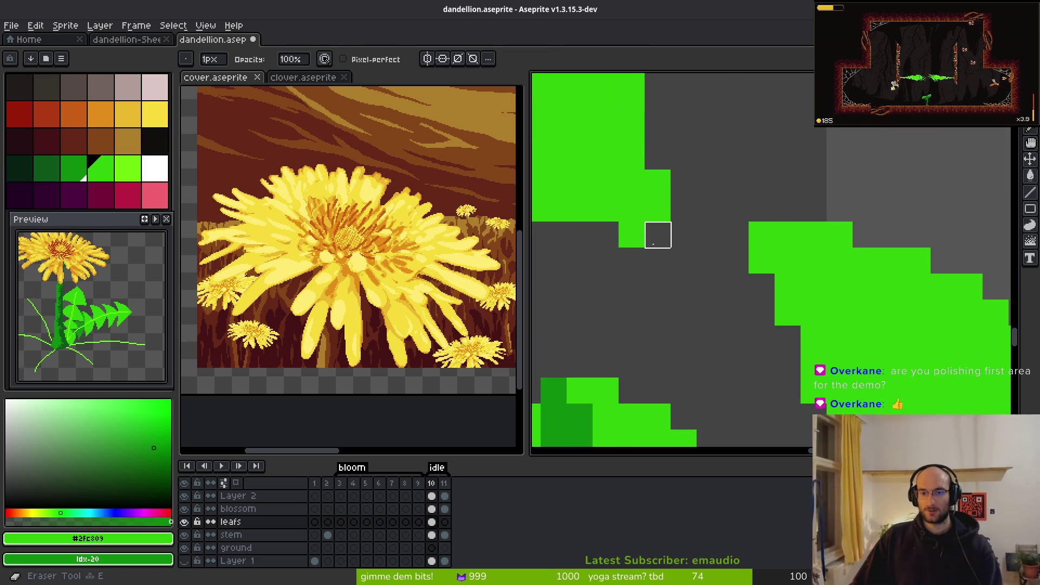
{"action": "scroll", "coordinate": [631, 235], "scroll_direction": "down", "scroll_amount": 1}
{"action": "scroll", "coordinate": [631, 235], "scroll_direction": "up", "scroll_amount": 1}
{"action": "left_click", "coordinate": [614, 227]}
{"action": "left_click", "coordinate": [640, 227]}
{"action": "left_click", "coordinate": [588, 227]}
{"action": "scroll", "coordinate": [600, 218], "scroll_direction": "down", "scroll_amount": 3}
{"action": "scroll", "coordinate": [685, 267], "scroll_direction": "up", "scroll_amount": 2}
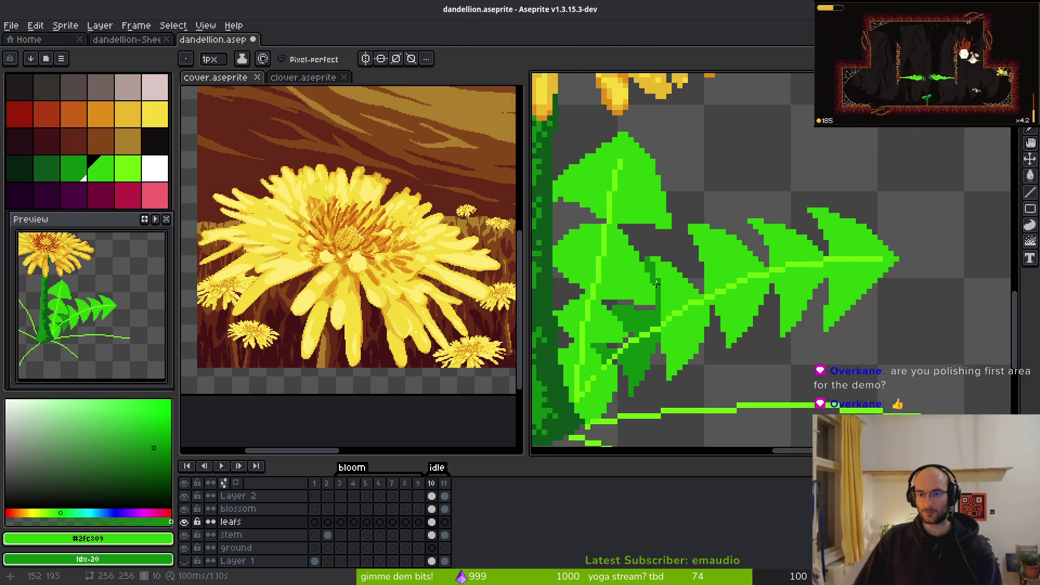
{"action": "scroll", "coordinate": [749, 200], "scroll_direction": "up", "scroll_amount": 2}
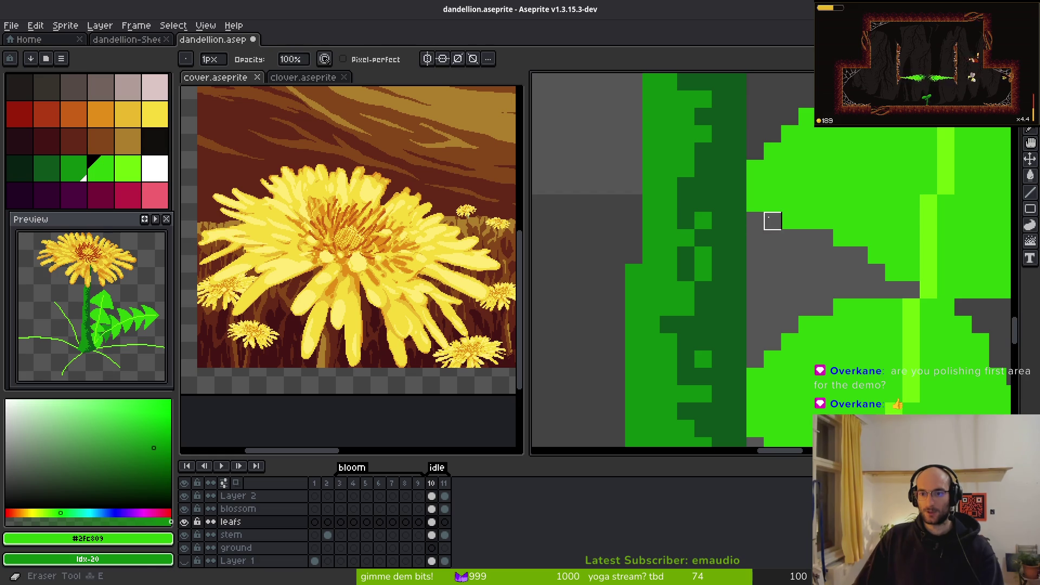
{"action": "scroll", "coordinate": [775, 222], "scroll_direction": "down", "scroll_amount": 2}
{"action": "scroll", "coordinate": [824, 265], "scroll_direction": "up", "scroll_amount": 3}
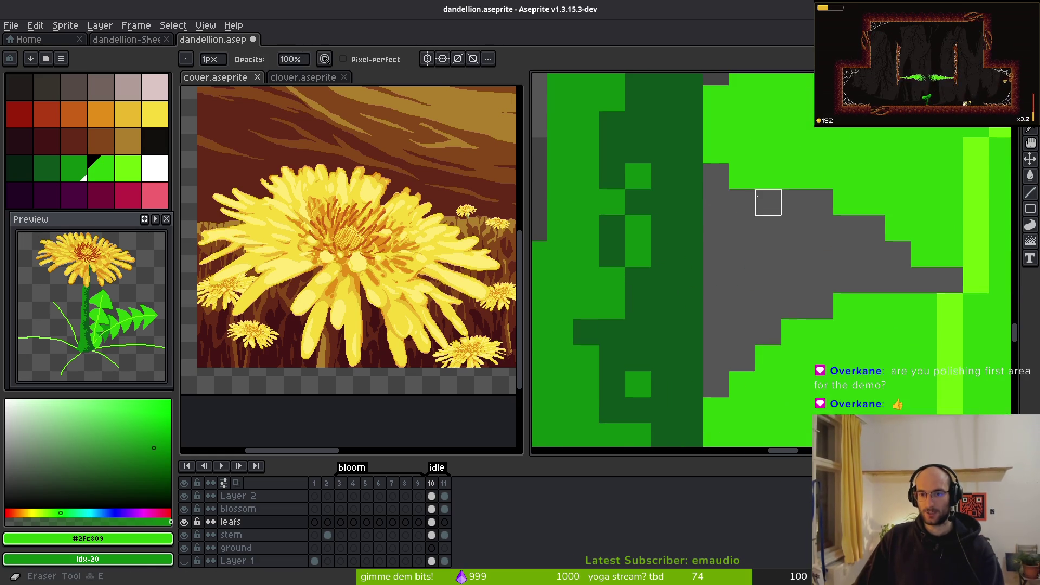
{"action": "key", "text": "ctrl+s"}
Step: Touch up leaf pixels with the pencil and eraser, then save the file again
{"action": "scroll", "coordinate": [740, 173], "scroll_direction": "down", "scroll_amount": 1}
{"action": "scroll", "coordinate": [749, 191], "scroll_direction": "up", "scroll_amount": 1}
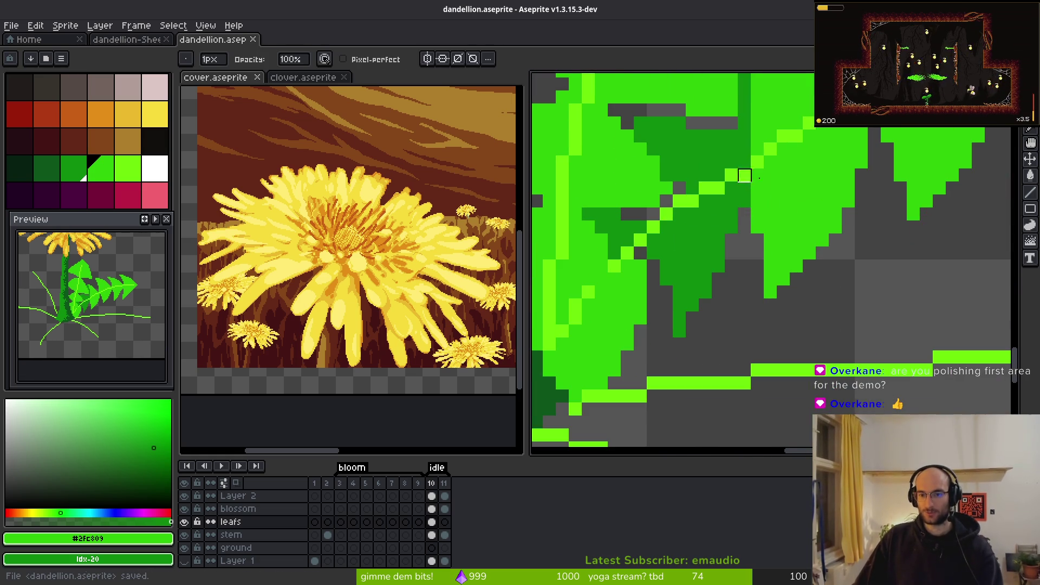
{"action": "key", "text": "b"}
{"action": "scroll", "coordinate": [764, 279], "scroll_direction": "up", "scroll_amount": 3}
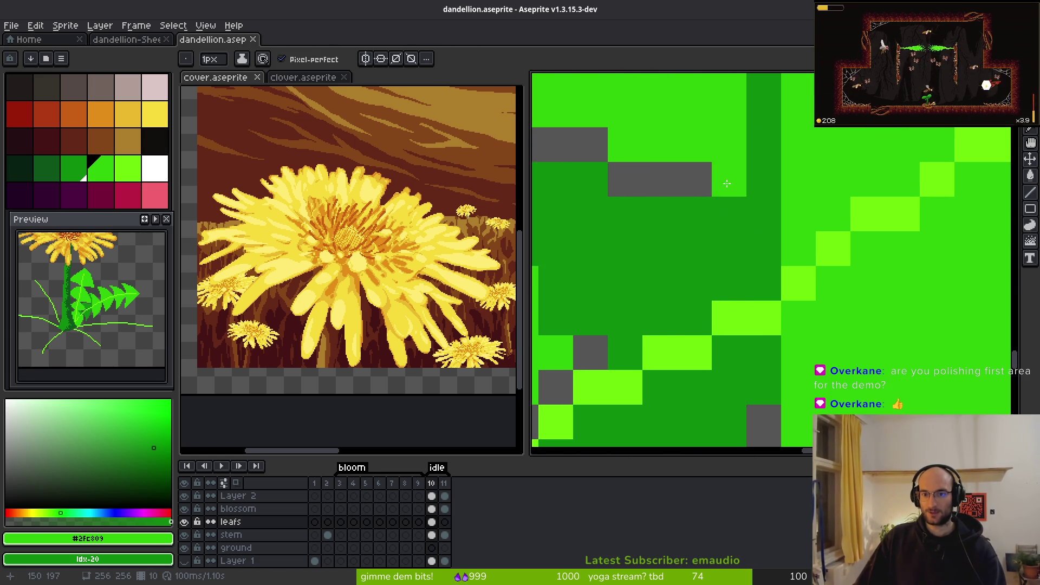
{"action": "scroll", "coordinate": [767, 213], "scroll_direction": "down", "scroll_amount": 2}
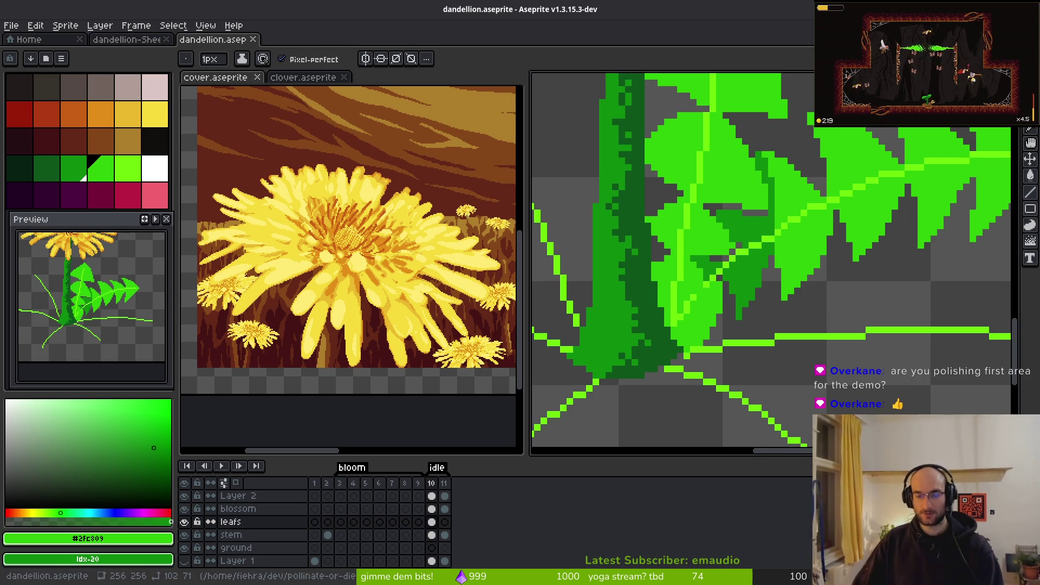
{"action": "scroll", "coordinate": [704, 227], "scroll_direction": "up", "scroll_amount": 1}
{"action": "key", "text": "e"}
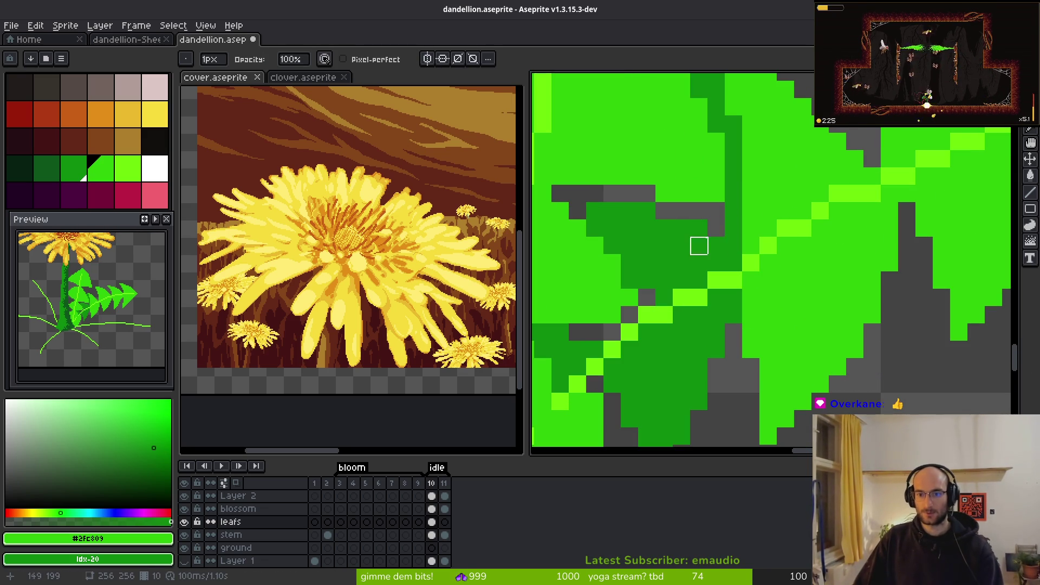
{"action": "scroll", "coordinate": [698, 227], "scroll_direction": "down", "scroll_amount": 2}
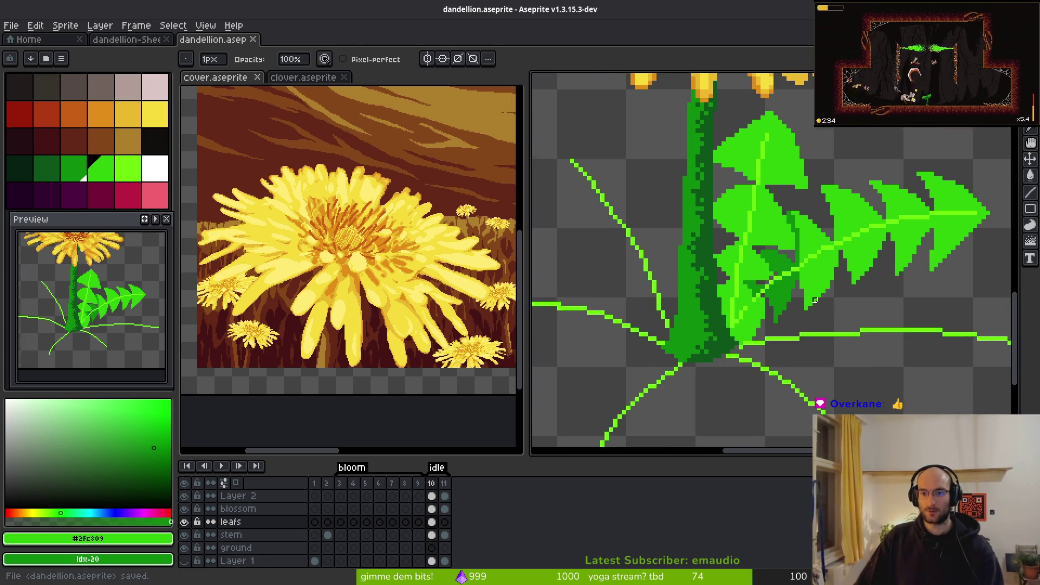
{"action": "key", "text": "ctrl+s"}
{"action": "key", "text": "b"}
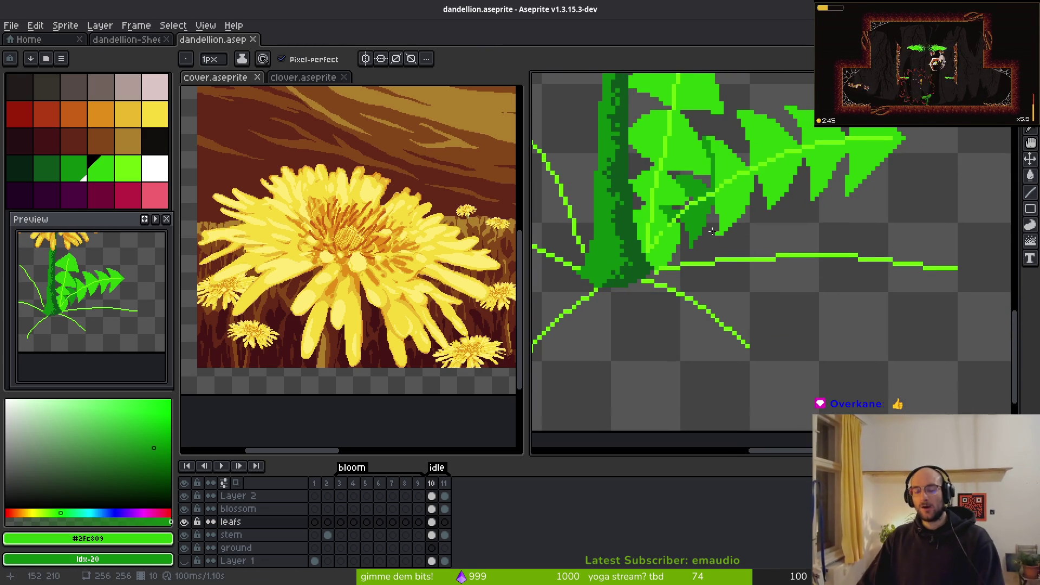
{"action": "scroll", "coordinate": [714, 236], "scroll_direction": "up", "scroll_amount": 3}
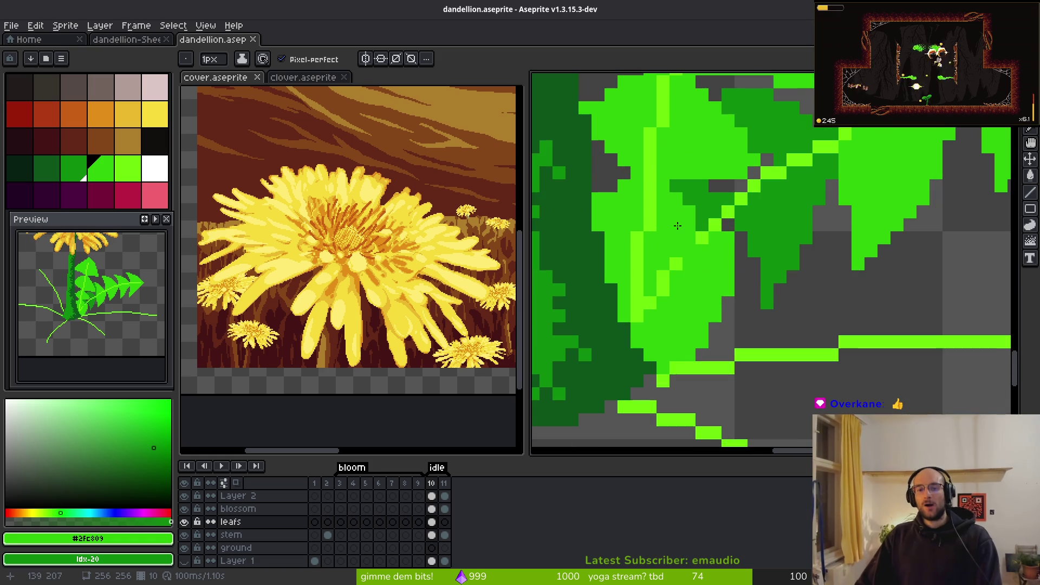
Step: Pick the medium leaf green and draw a line beside the diagonal leaf line
{"action": "left_click", "coordinate": [711, 235], "text": "alt"}
{"action": "scroll", "coordinate": [728, 289], "scroll_direction": "down", "scroll_amount": 3}
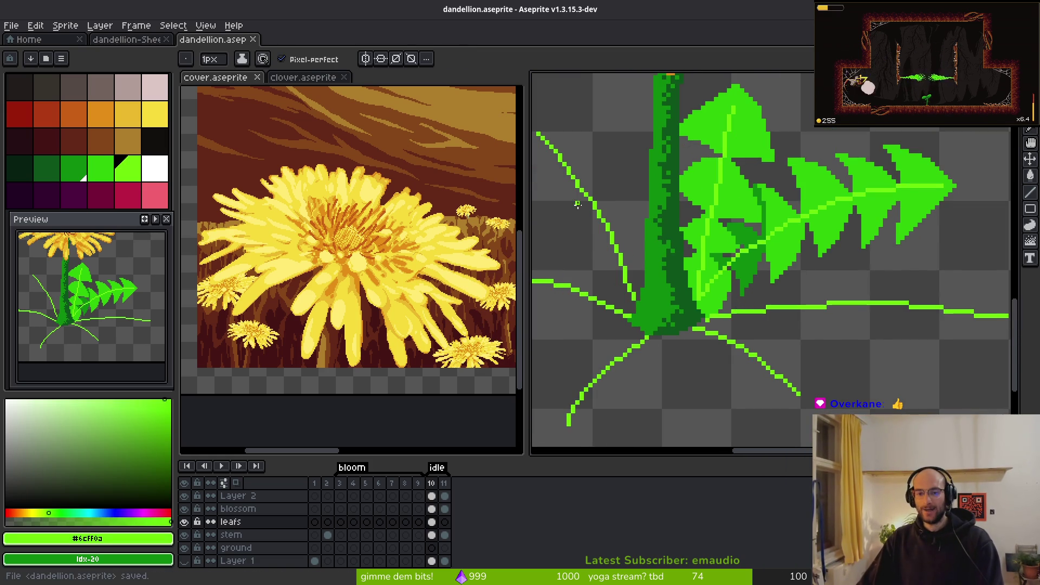
{"action": "scroll", "coordinate": [569, 207], "scroll_direction": "up", "scroll_amount": 1}
{"action": "left_click", "coordinate": [802, 195], "text": "alt"}
{"action": "scroll", "coordinate": [652, 182], "scroll_direction": "up", "scroll_amount": 1}
{"action": "left_click", "coordinate": [677, 185], "text": "shift"}
{"action": "scroll", "coordinate": [731, 208], "scroll_direction": "up", "scroll_amount": 1}
Step: Outline the new leaf's thick left edge and its serrated lower lobes
{"action": "left_click_drag", "start_coordinate": [587, 165], "coordinate": [610, 273]}
{"action": "mouse_move", "coordinate": [584, 171]}
{"action": "left_mouse_down"}
{"action": "mouse_move", "coordinate": [608, 314]}
{"action": "mouse_move", "coordinate": [663, 285]}
{"action": "left_mouse_up"}
{"action": "left_click_drag", "start_coordinate": [729, 208], "coordinate": [722, 234]}
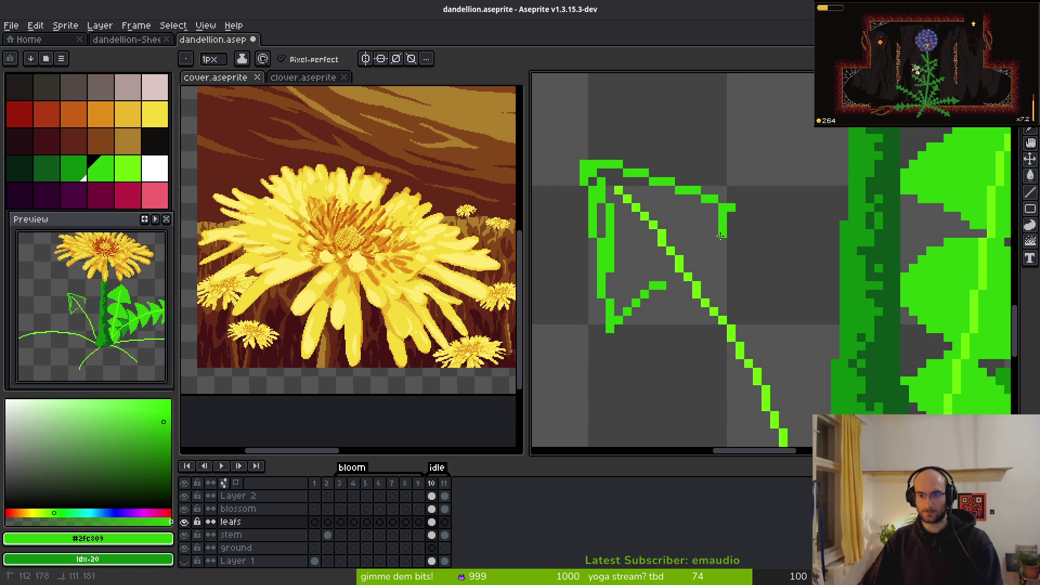
{"action": "mouse_move", "coordinate": [676, 285]}
{"action": "left_mouse_down"}
{"action": "mouse_move", "coordinate": [639, 306]}
{"action": "mouse_move", "coordinate": [660, 293]}
{"action": "left_mouse_up"}
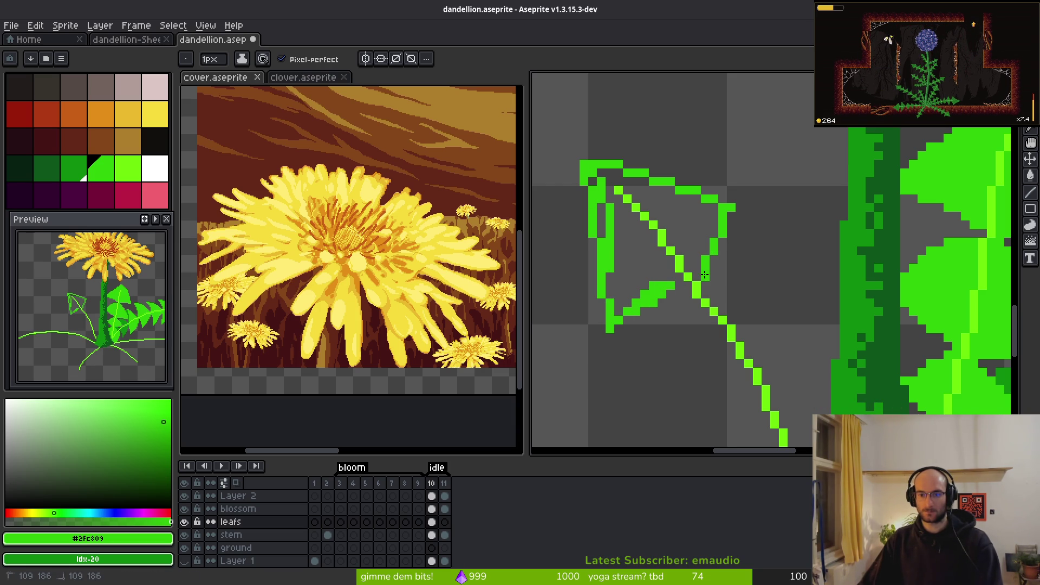
{"action": "left_click_drag", "start_coordinate": [710, 286], "coordinate": [818, 286]}
{"action": "mouse_move", "coordinate": [709, 285]}
{"action": "left_mouse_down"}
{"action": "mouse_move", "coordinate": [831, 303]}
{"action": "mouse_move", "coordinate": [760, 346]}
{"action": "mouse_move", "coordinate": [760, 358]}
{"action": "left_mouse_up"}
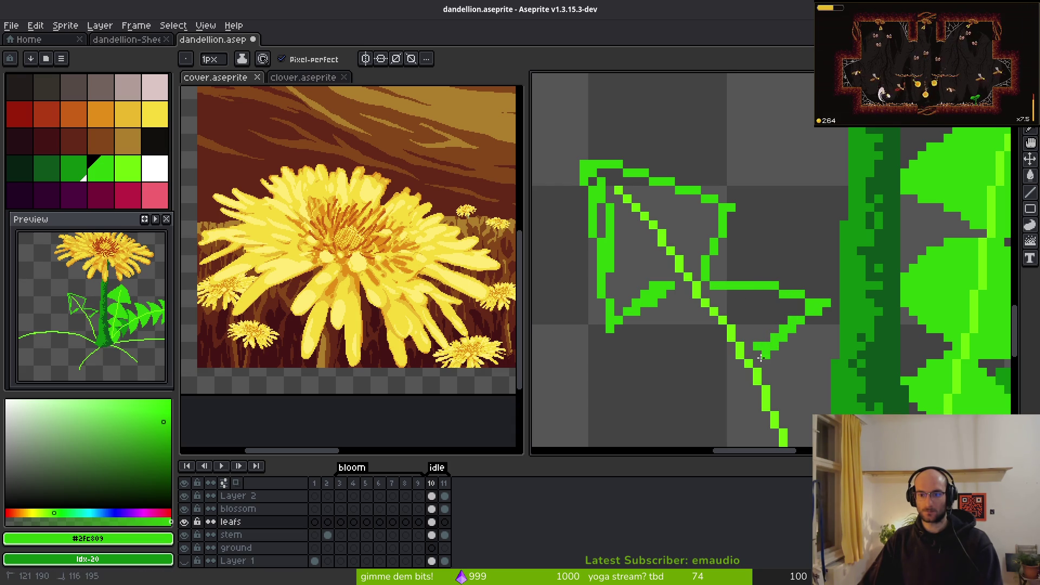
Step: Draw the leaf edge rising to the right, redrawing its top and erasing stray bottom pixels
{"action": "mouse_move", "coordinate": [677, 286]}
{"action": "left_mouse_down"}
{"action": "mouse_move", "coordinate": [807, 162]}
{"action": "mouse_move", "coordinate": [799, 192]}
{"action": "left_mouse_up"}
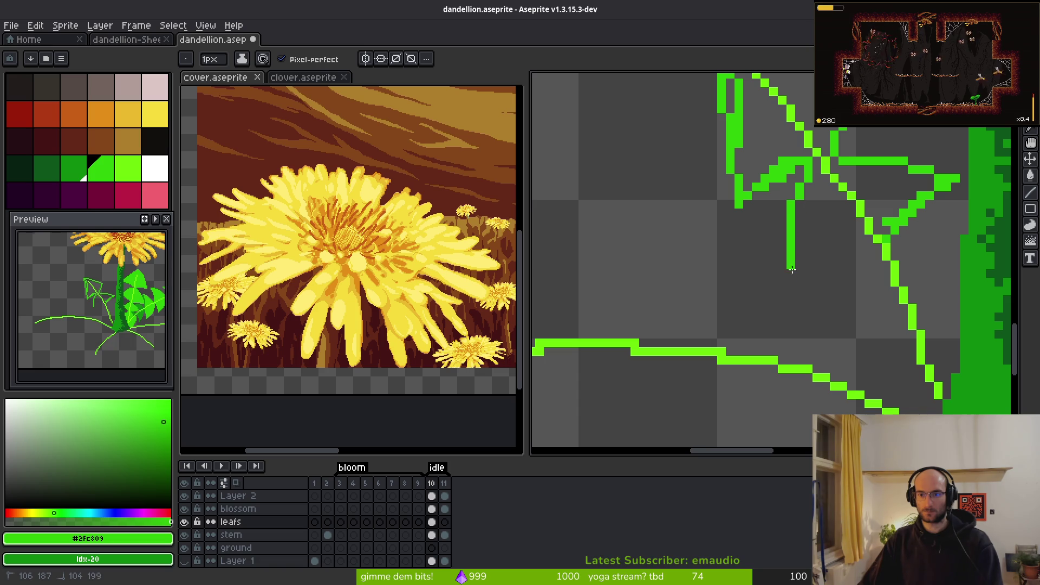
{"action": "mouse_move", "coordinate": [799, 298]}
{"action": "left_mouse_down"}
{"action": "mouse_move", "coordinate": [878, 242]}
{"action": "mouse_move", "coordinate": [795, 310]}
{"action": "mouse_move", "coordinate": [807, 289]}
{"action": "left_mouse_up"}
{"action": "key", "text": "ctrl+z"}
{"action": "left_click_drag", "start_coordinate": [799, 217], "coordinate": [807, 186]}
{"action": "key", "text": "e"}
{"action": "left_click_drag", "start_coordinate": [795, 309], "coordinate": [816, 299]}
{"action": "key", "text": "b"}
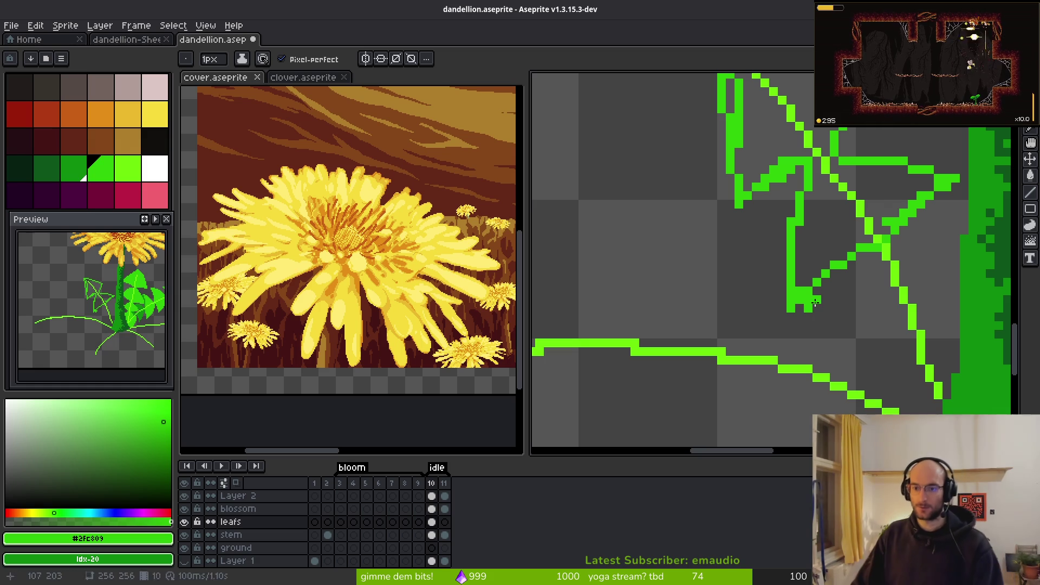
Step: Draw a line crossing the leaf's vein
{"action": "key", "text": "e"}
{"action": "scroll", "coordinate": [759, 271], "scroll_direction": "down", "scroll_amount": 1}
{"action": "key", "text": "b"}
{"action": "scroll", "coordinate": [681, 235], "scroll_direction": "up", "scroll_amount": 2}
{"action": "scroll", "coordinate": [833, 194], "scroll_direction": "down", "scroll_amount": 1}
{"action": "scroll", "coordinate": [872, 143], "scroll_direction": "up", "scroll_amount": 2}
{"action": "left_click_drag", "start_coordinate": [844, 171], "coordinate": [761, 403]}
{"action": "scroll", "coordinate": [716, 272], "scroll_direction": "down", "scroll_amount": 1}
{"action": "left_click_drag", "start_coordinate": [716, 271], "coordinate": [669, 219]}
Step: Add a rising edge segment, a diagonal edge down from the peak, and extend the right edge
{"action": "mouse_move", "coordinate": [654, 254]}
{"action": "left_mouse_down"}
{"action": "mouse_move", "coordinate": [637, 340]}
{"action": "mouse_move", "coordinate": [793, 287]}
{"action": "left_mouse_up"}
{"action": "left_click_drag", "start_coordinate": [812, 170], "coordinate": [780, 183]}
{"action": "mouse_move", "coordinate": [709, 111]}
{"action": "left_mouse_down"}
{"action": "mouse_move", "coordinate": [747, 130]}
{"action": "mouse_move", "coordinate": [833, 226]}
{"action": "mouse_move", "coordinate": [829, 287]}
{"action": "mouse_move", "coordinate": [775, 286]}
{"action": "mouse_move", "coordinate": [735, 233]}
{"action": "mouse_move", "coordinate": [697, 363]}
{"action": "left_mouse_up"}
{"action": "left_click_drag", "start_coordinate": [782, 401], "coordinate": [784, 362]}
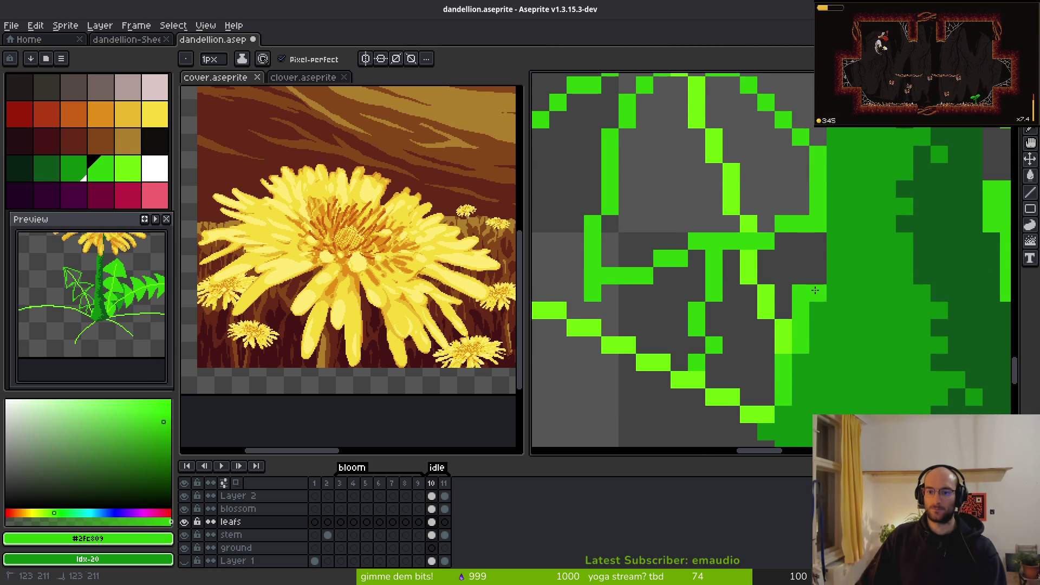
{"action": "scroll", "coordinate": [789, 287], "scroll_direction": "down", "scroll_amount": 4}
{"action": "scroll", "coordinate": [788, 288], "scroll_direction": "up", "scroll_amount": 3}
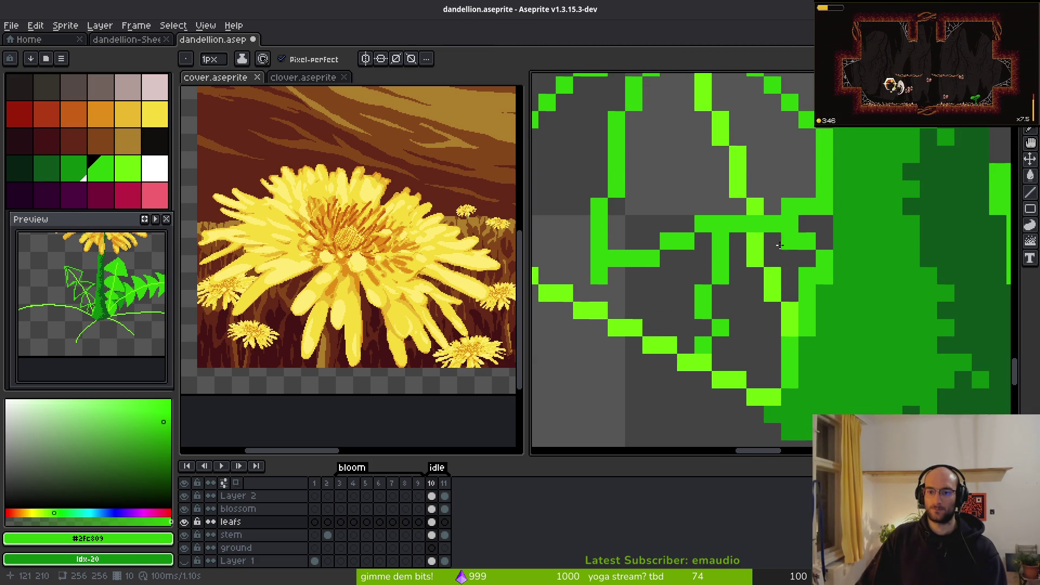
Step: Erase a stray green pixel from the leaf
{"action": "key", "text": "e"}
{"action": "left_click", "coordinate": [806, 242]}
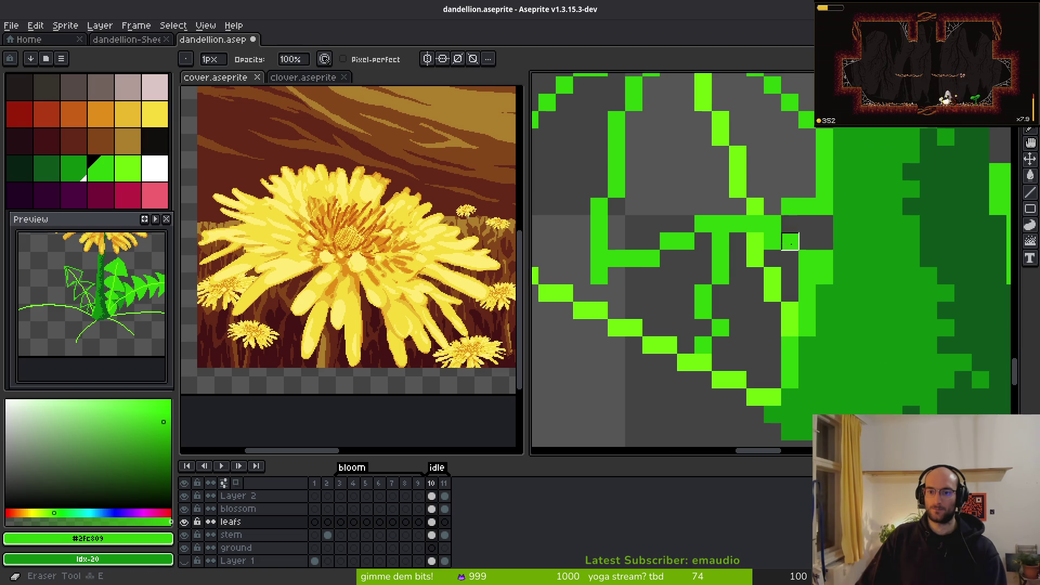
{"action": "scroll", "coordinate": [810, 249], "scroll_direction": "down", "scroll_amount": 4}
{"action": "scroll", "coordinate": [826, 274], "scroll_direction": "up", "scroll_amount": 3}
{"action": "scroll", "coordinate": [827, 274], "scroll_direction": "down", "scroll_amount": 3}
Step: Draw the leaf tip's diagonal left edge and lower edge, joining them to the start pixel
{"action": "key", "text": "b"}
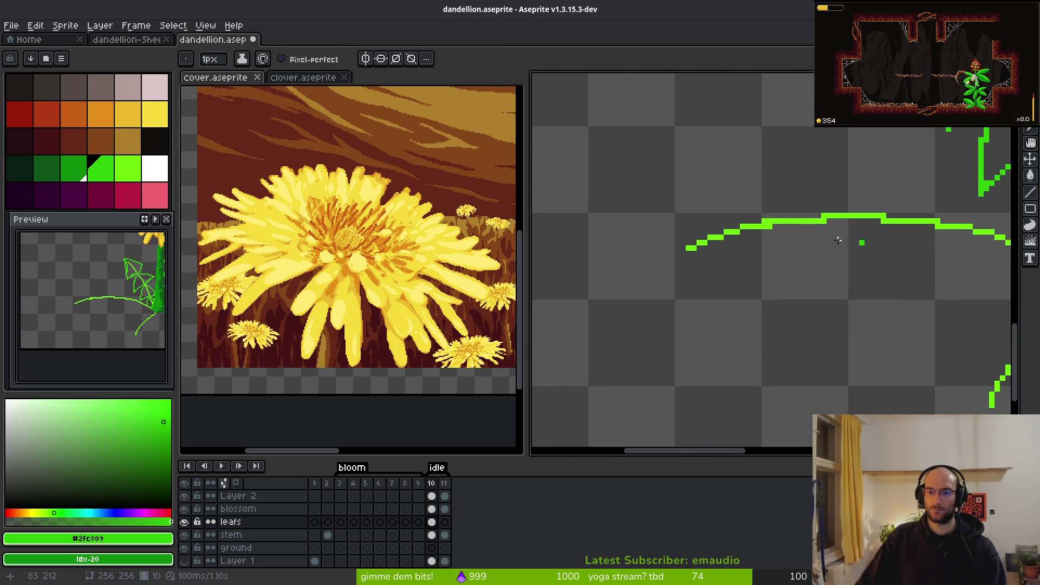
{"action": "scroll", "coordinate": [749, 154], "scroll_direction": "up", "scroll_amount": 3}
{"action": "left_click", "coordinate": [750, 155]}
{"action": "mouse_move", "coordinate": [756, 142]}
{"action": "left_mouse_down"}
{"action": "mouse_move", "coordinate": [677, 234]}
{"action": "mouse_move", "coordinate": [670, 295]}
{"action": "left_mouse_up"}
{"action": "mouse_move", "coordinate": [605, 232]}
{"action": "left_mouse_down"}
{"action": "mouse_move", "coordinate": [650, 227]}
{"action": "mouse_move", "coordinate": [837, 280]}
{"action": "left_mouse_up"}
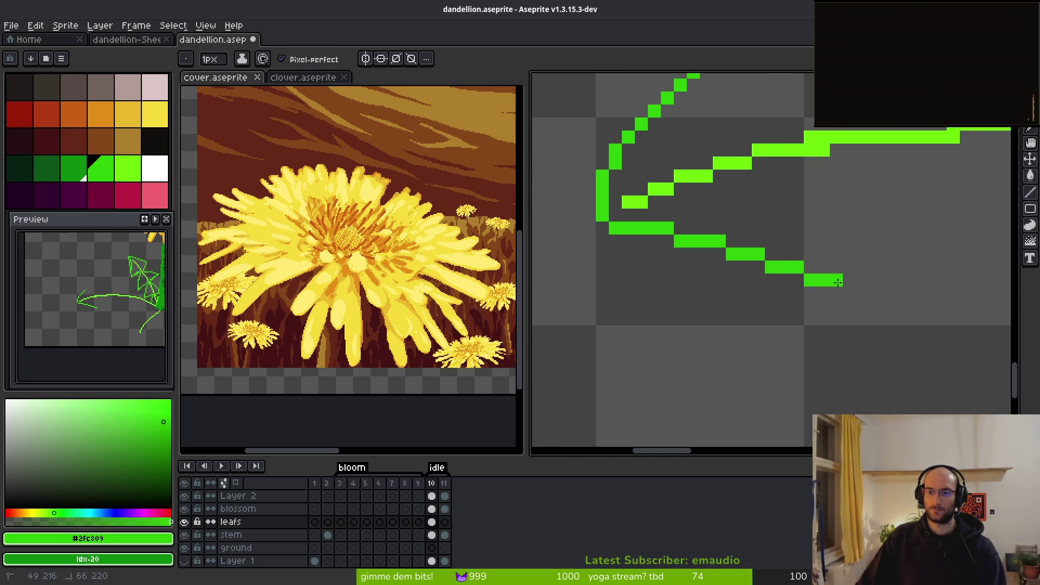
{"action": "left_click_drag", "start_coordinate": [846, 166], "coordinate": [836, 277]}
Step: Rework the tip's top, undoing misplaced strokes and redrawing a steeper slope to a higher peak
{"action": "scroll", "coordinate": [836, 277], "scroll_direction": "up", "scroll_amount": 3}
{"action": "left_click_drag", "start_coordinate": [696, 163], "coordinate": [798, 204]}
{"action": "key", "text": "ctrl+z"}
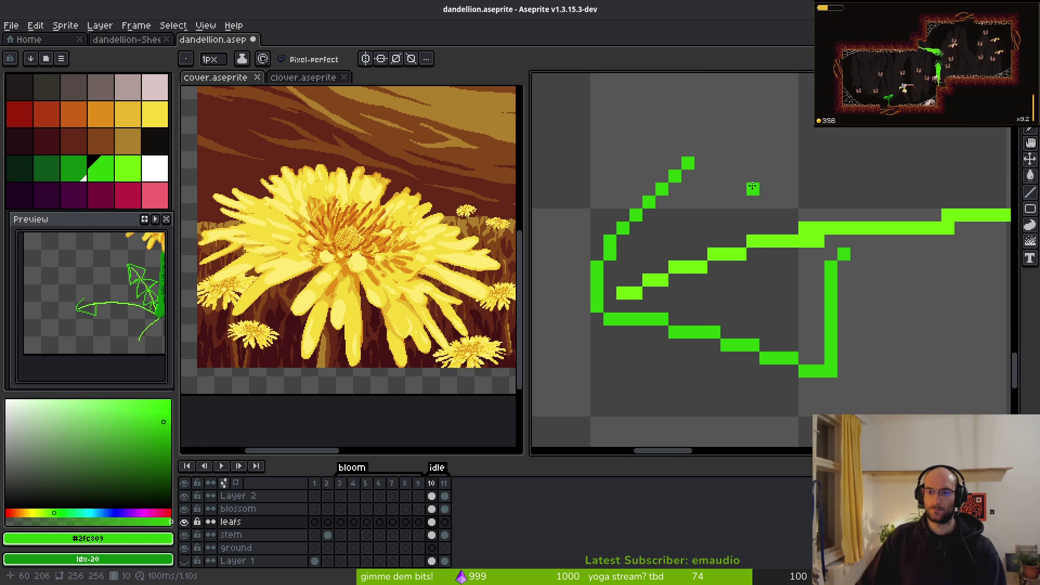
{"action": "mouse_move", "coordinate": [718, 154]}
{"action": "left_mouse_down"}
{"action": "mouse_move", "coordinate": [787, 214]}
{"action": "mouse_move", "coordinate": [797, 217]}
{"action": "mouse_move", "coordinate": [742, 157]}
{"action": "mouse_move", "coordinate": [807, 204]}
{"action": "left_mouse_up"}
{"action": "key", "text": "ctrl+z"}
{"action": "left_click_drag", "start_coordinate": [724, 144], "coordinate": [727, 136]}
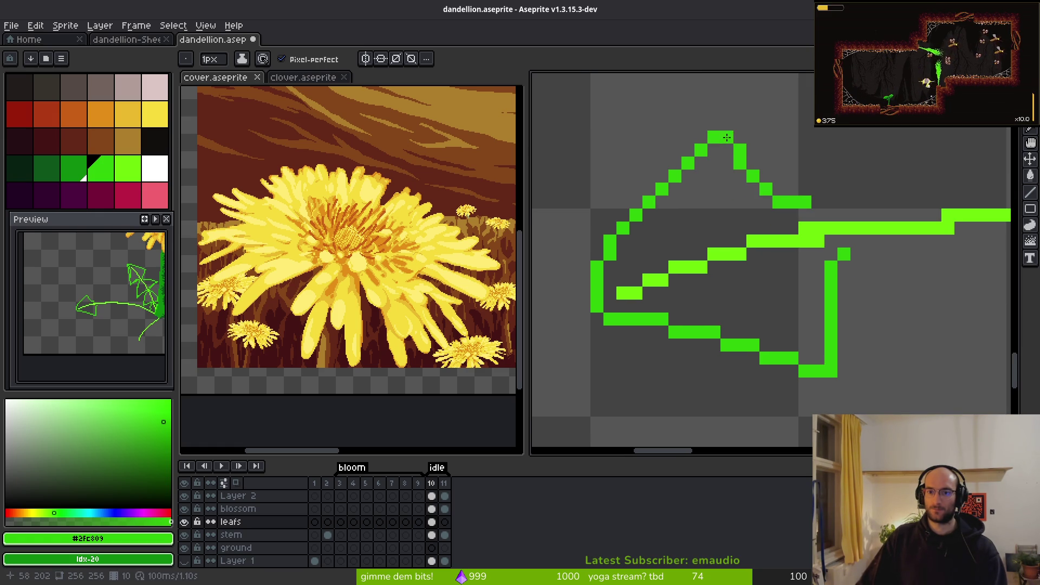
{"action": "scroll", "coordinate": [753, 158], "scroll_direction": "down", "scroll_amount": 5}
{"action": "scroll", "coordinate": [787, 198], "scroll_direction": "up", "scroll_amount": 3}
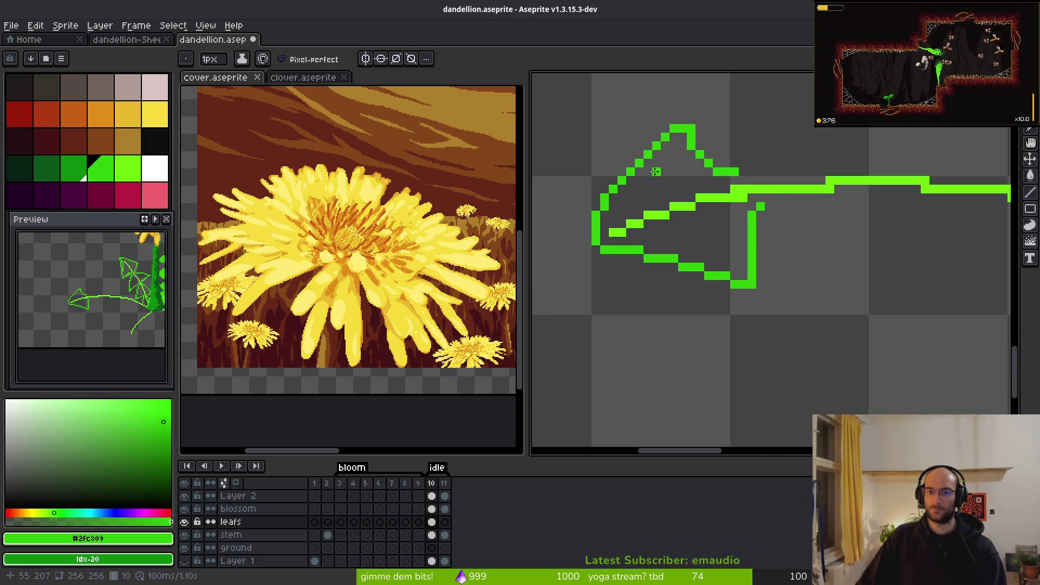
{"action": "scroll", "coordinate": [656, 179], "scroll_direction": "up", "scroll_amount": 1}
{"action": "mouse_move", "coordinate": [622, 208]}
{"action": "left_mouse_down"}
{"action": "mouse_move", "coordinate": [690, 151]}
{"action": "mouse_move", "coordinate": [733, 217]}
{"action": "left_mouse_up"}
{"action": "scroll", "coordinate": [751, 206], "scroll_direction": "down", "scroll_amount": 5}
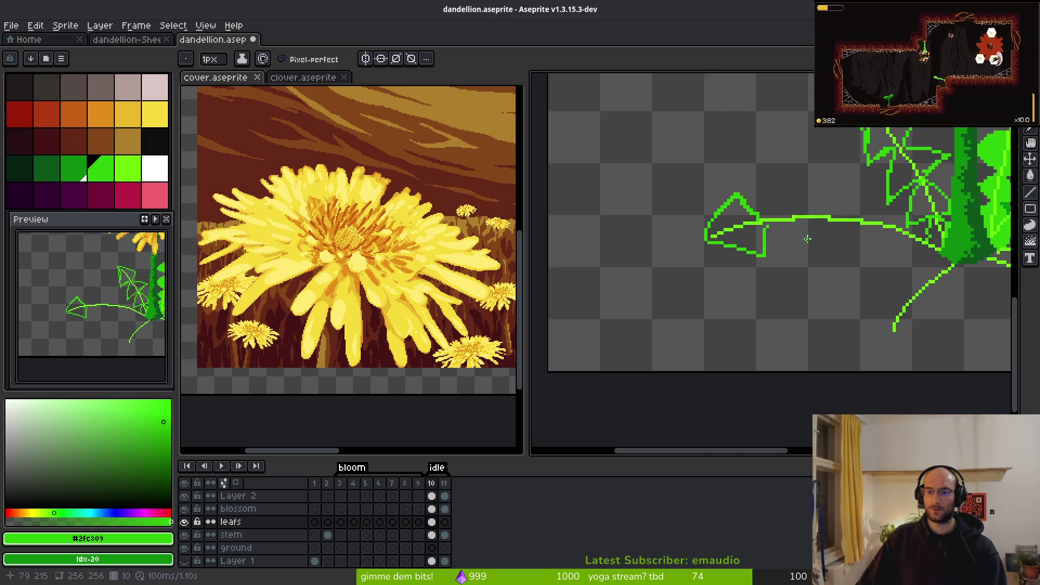
{"action": "scroll", "coordinate": [804, 242], "scroll_direction": "up", "scroll_amount": 3}
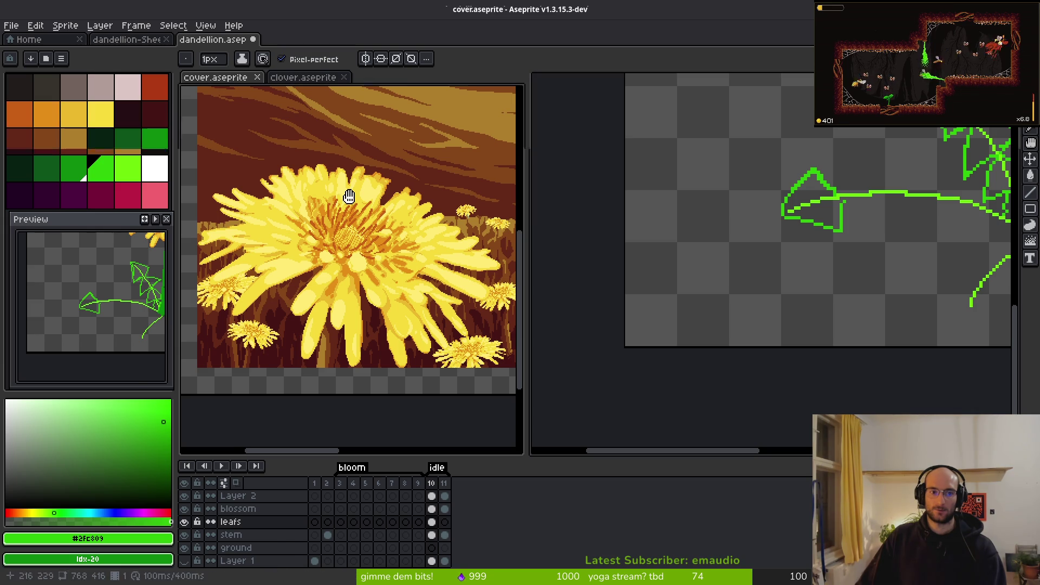
Step: Glance at cover.aseprite, then return to dandellion.aseprite with Ctrl+Tab
{"action": "left_click", "coordinate": [227, 77]}
{"action": "left_click", "coordinate": [304, 77]}
{"action": "left_click", "coordinate": [228, 78]}
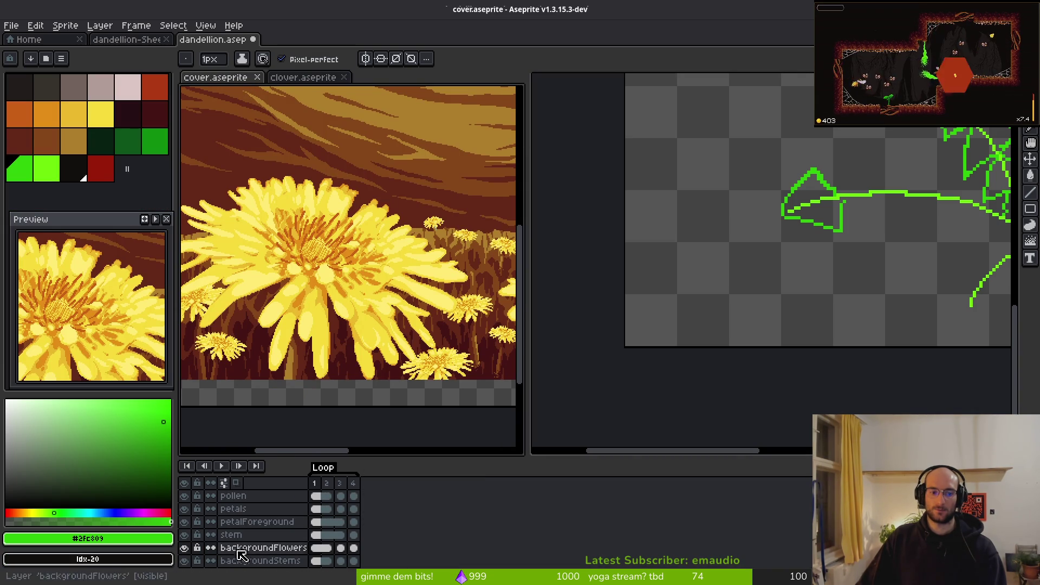
{"action": "key", "text": "ctrl+Tab"}
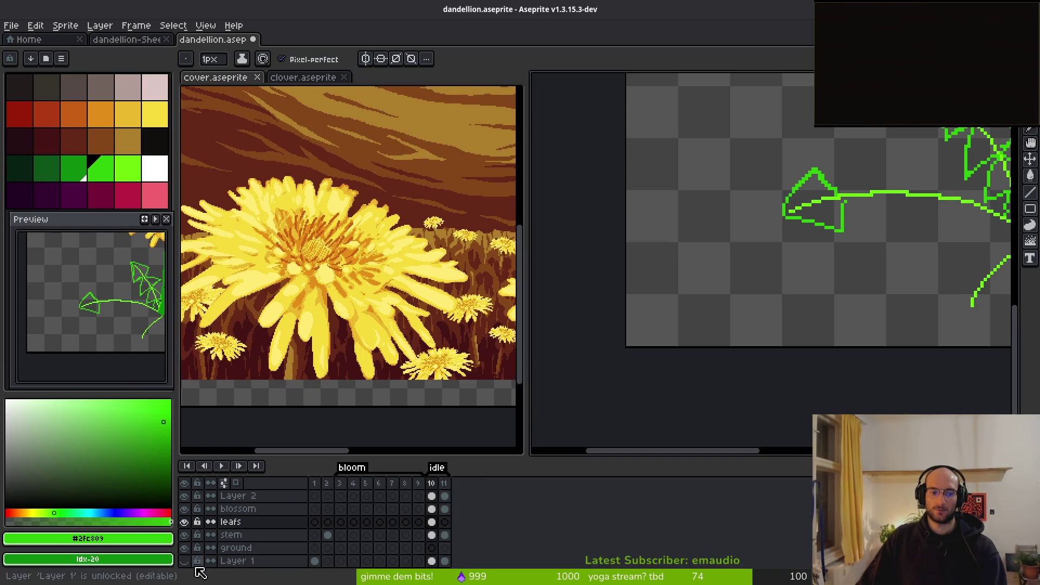
Step: Hide Layer 1's filled reference leaves and save dandellion.aseprite
{"action": "scroll", "coordinate": [560, 320], "scroll_direction": "right", "scroll_amount": 5}
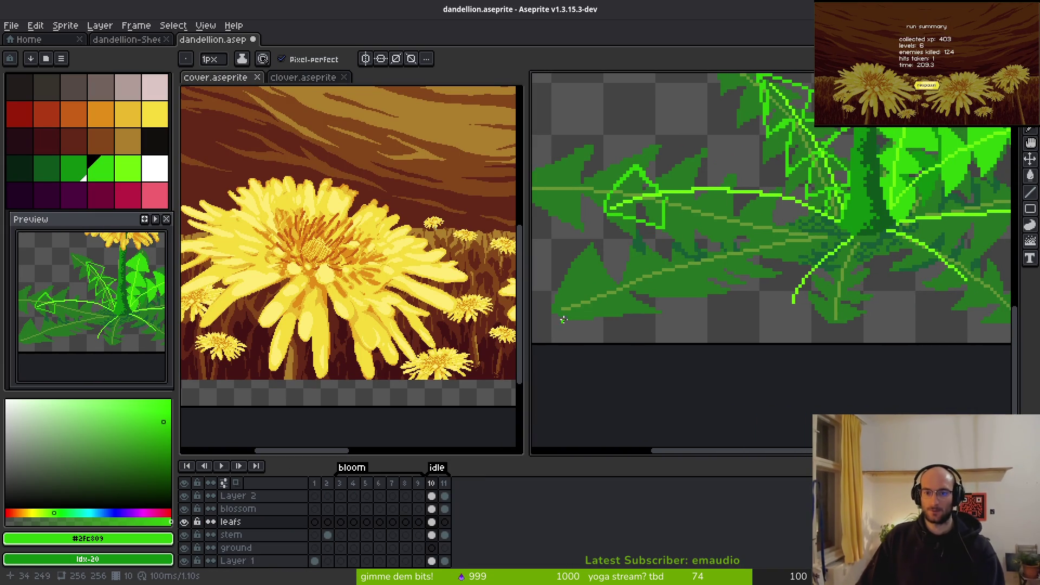
{"action": "scroll", "coordinate": [637, 308], "scroll_direction": "up", "scroll_amount": 3}
{"action": "mouse_move", "coordinate": [686, 413]}
{"action": "left_mouse_down"}
{"action": "mouse_move", "coordinate": [789, 406]}
{"action": "mouse_move", "coordinate": [743, 295]}
{"action": "mouse_move", "coordinate": [706, 303]}
{"action": "left_mouse_up"}
{"action": "scroll", "coordinate": [707, 302], "scroll_direction": "left", "scroll_amount": 5}
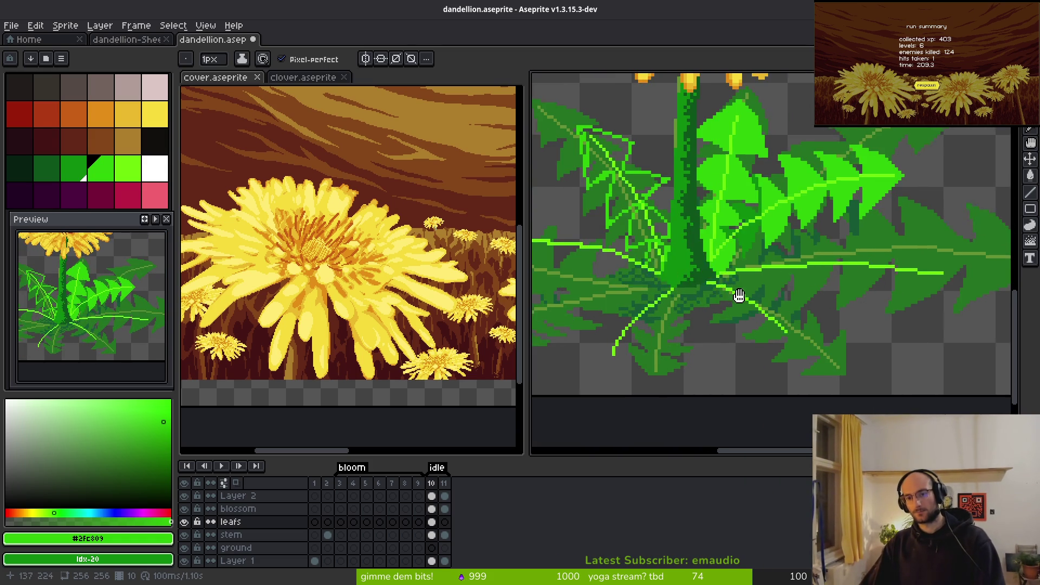
{"action": "left_click", "coordinate": [185, 561]}
{"action": "key", "text": "ctrl+s"}
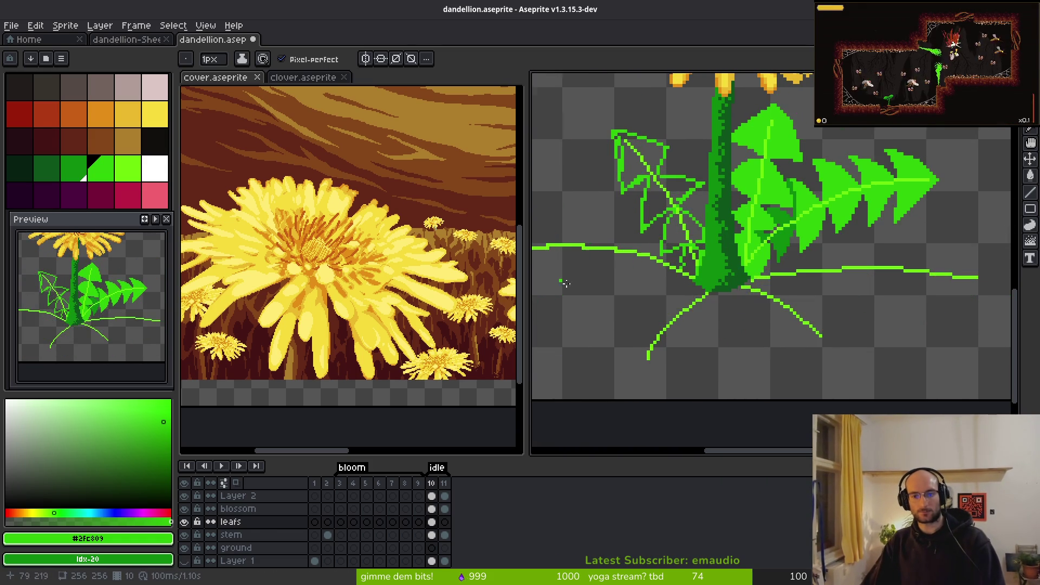
{"action": "scroll", "coordinate": [560, 280], "scroll_direction": "up", "scroll_amount": 2}
{"action": "scroll", "coordinate": [721, 271], "scroll_direction": "up", "scroll_amount": 2}
{"action": "scroll", "coordinate": [681, 310], "scroll_direction": "up", "scroll_amount": 1}
{"action": "scroll", "coordinate": [616, 274], "scroll_direction": "up", "scroll_amount": 2}
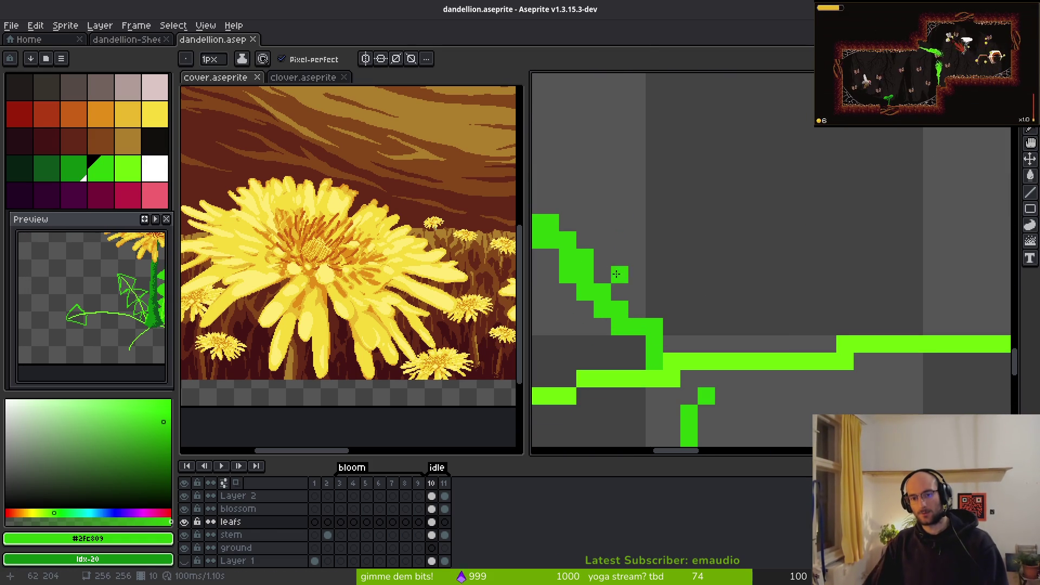
Step: Erase a pixel near the stem corner, then undo a misplaced line drawn up from the stem
{"action": "key", "text": "e"}
{"action": "left_click", "coordinate": [654, 308]}
{"action": "scroll", "coordinate": [698, 287], "scroll_direction": "down", "scroll_amount": 3}
{"action": "key", "text": "b"}
{"action": "scroll", "coordinate": [744, 310], "scroll_direction": "up", "scroll_amount": 3}
{"action": "mouse_move", "coordinate": [718, 331]}
{"action": "left_mouse_down"}
{"action": "mouse_move", "coordinate": [760, 205]}
{"action": "mouse_move", "coordinate": [705, 346]}
{"action": "left_mouse_up"}
{"action": "key", "text": "ctrl+z"}
Step: Draw the second serrated peak's down-right line plus a diagonal and a vertical serration edge
{"action": "mouse_move", "coordinate": [792, 184]}
{"action": "left_mouse_down"}
{"action": "mouse_move", "coordinate": [860, 321]}
{"action": "mouse_move", "coordinate": [812, 156]}
{"action": "left_mouse_up"}
{"action": "left_click_drag", "start_coordinate": [655, 246], "coordinate": [812, 364]}
{"action": "mouse_move", "coordinate": [807, 222]}
{"action": "left_mouse_down"}
{"action": "mouse_move", "coordinate": [806, 351]}
{"action": "mouse_move", "coordinate": [805, 316]}
{"action": "left_mouse_up"}
{"action": "scroll", "coordinate": [778, 329], "scroll_direction": "down", "scroll_amount": 3}
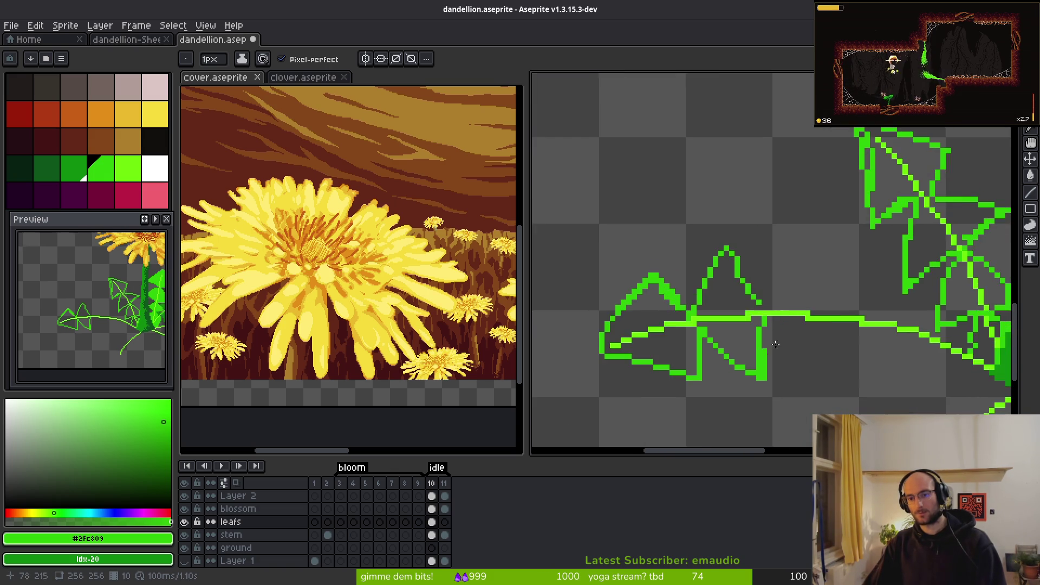
{"action": "scroll", "coordinate": [657, 353], "scroll_direction": "up", "scroll_amount": 2}
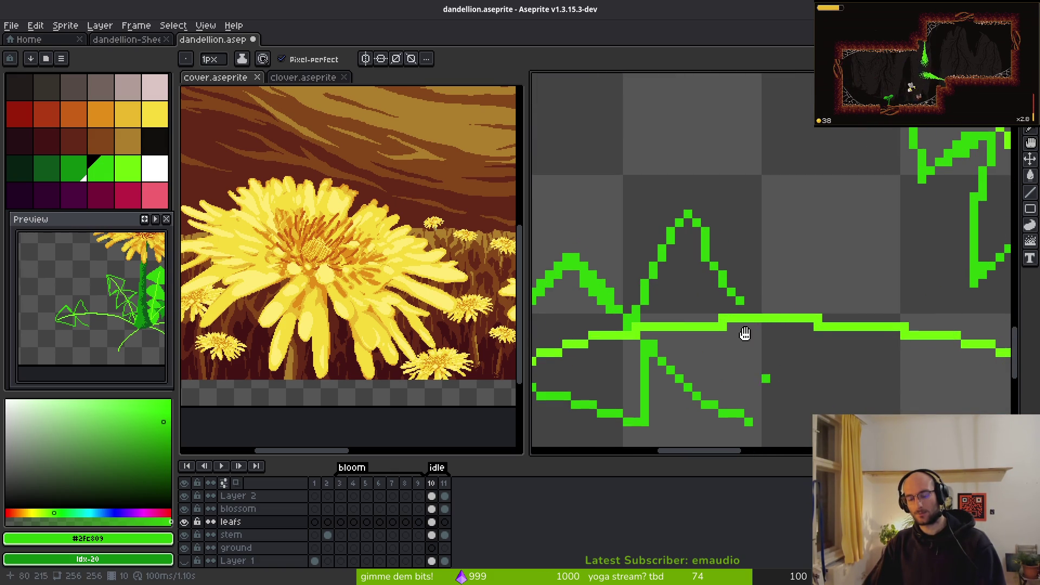
{"action": "scroll", "coordinate": [677, 303], "scroll_direction": "down", "scroll_amount": 2}
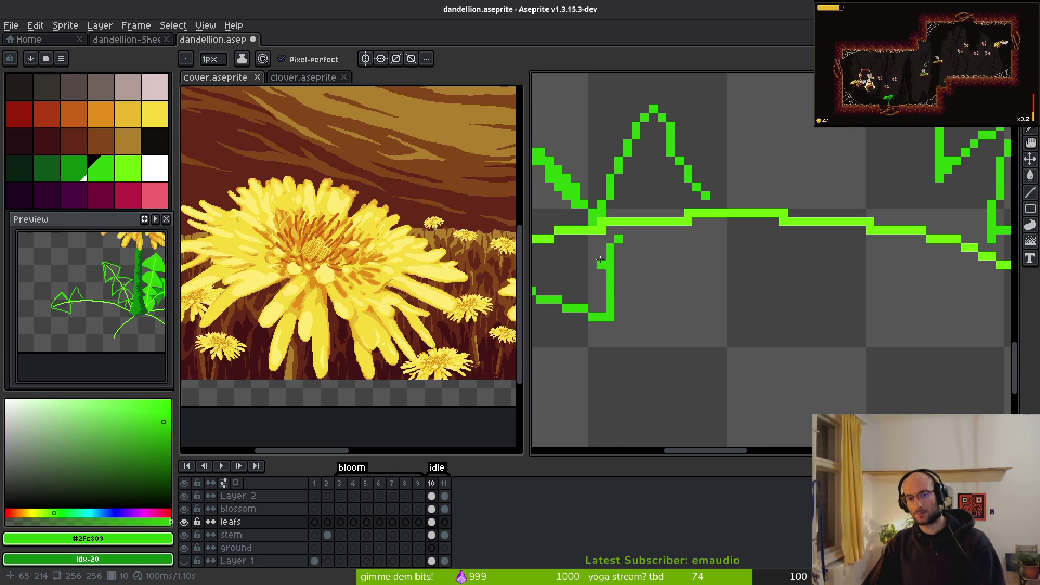
{"action": "scroll", "coordinate": [608, 234], "scroll_direction": "up", "scroll_amount": 3}
Step: Add a diagonal lower edge running down-right from the junction, closed by a vertical edge
{"action": "left_click", "coordinate": [612, 243], "text": "shift"}
{"action": "scroll", "coordinate": [612, 246], "scroll_direction": "down", "scroll_amount": 3}
{"action": "scroll", "coordinate": [613, 253], "scroll_direction": "up", "scroll_amount": 1}
{"action": "left_click", "coordinate": [850, 356], "text": "shift"}
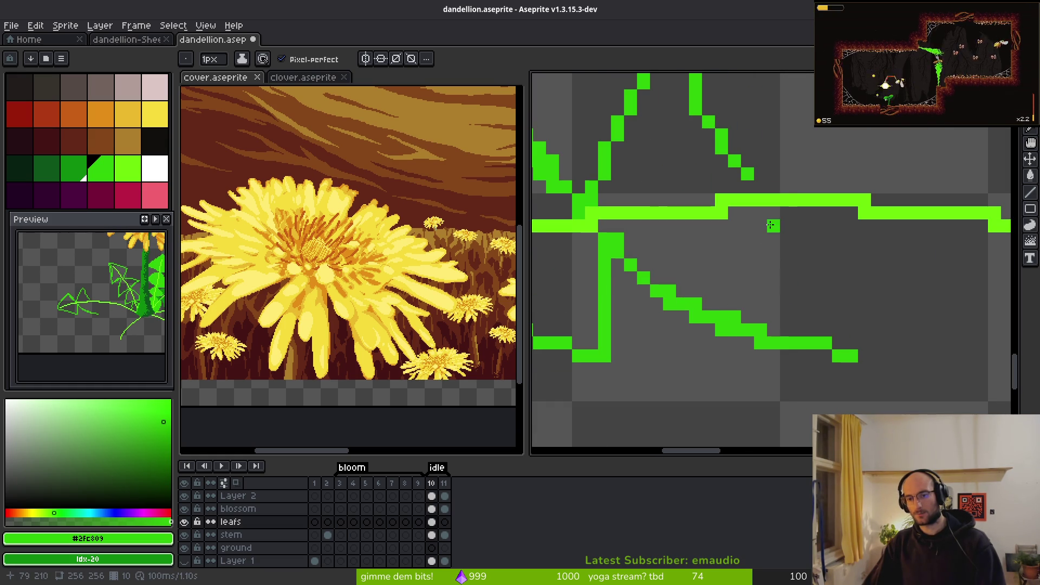
{"action": "left_click_drag", "start_coordinate": [852, 227], "coordinate": [852, 341]}
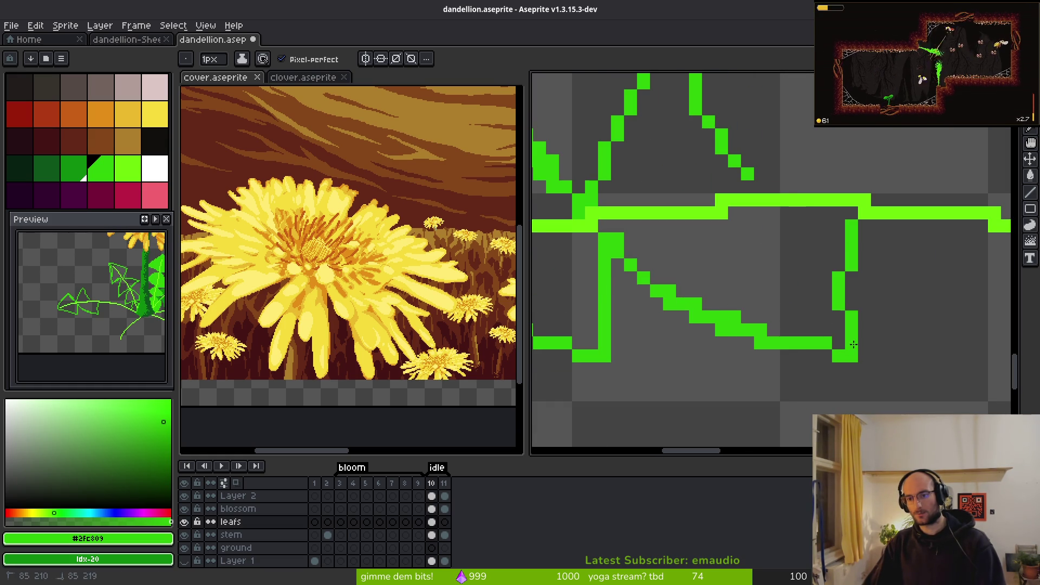
Step: Try a rising diagonal leaf edge at the lower right, then undo it
{"action": "scroll", "coordinate": [770, 237], "scroll_direction": "up", "scroll_amount": 2}
{"action": "mouse_move", "coordinate": [623, 297]}
{"action": "left_mouse_down"}
{"action": "mouse_move", "coordinate": [669, 206]}
{"action": "mouse_move", "coordinate": [764, 119]}
{"action": "mouse_move", "coordinate": [819, 168]}
{"action": "mouse_move", "coordinate": [880, 296]}
{"action": "left_mouse_up"}
{"action": "scroll", "coordinate": [797, 250], "scroll_direction": "down", "scroll_amount": 4}
{"action": "scroll", "coordinate": [804, 270], "scroll_direction": "up", "scroll_amount": 1}
{"action": "scroll", "coordinate": [809, 276], "scroll_direction": "down", "scroll_amount": 2}
{"action": "scroll", "coordinate": [810, 278], "scroll_direction": "down", "scroll_amount": 2}
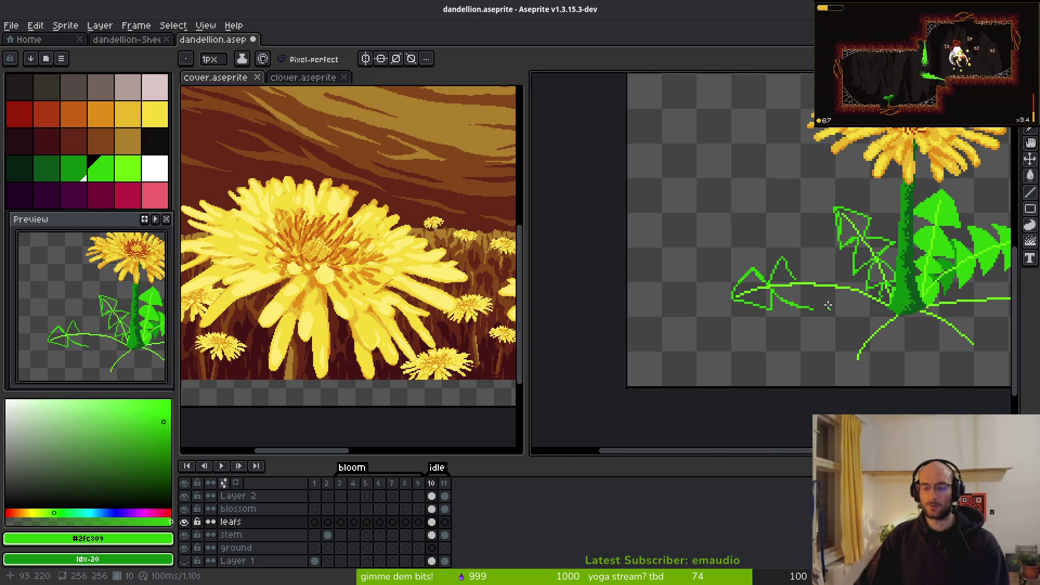
{"action": "scroll", "coordinate": [790, 231], "scroll_direction": "up", "scroll_amount": 3}
{"action": "key", "text": "ctrl+z"}
Step: Erase three stray pixels beside the second serrated peak
{"action": "scroll", "coordinate": [720, 247], "scroll_direction": "up", "scroll_amount": 2}
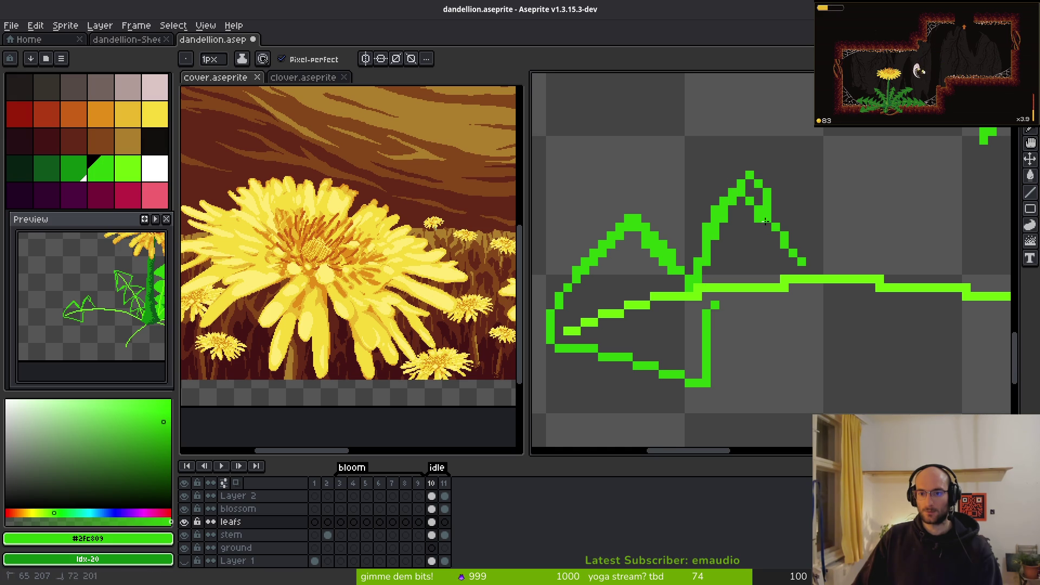
{"action": "scroll", "coordinate": [757, 214], "scroll_direction": "up", "scroll_amount": 1}
{"action": "key", "text": "e"}
{"action": "left_click", "coordinate": [747, 178]}
{"action": "left_click", "coordinate": [760, 196]}
{"action": "left_click", "coordinate": [786, 236]}
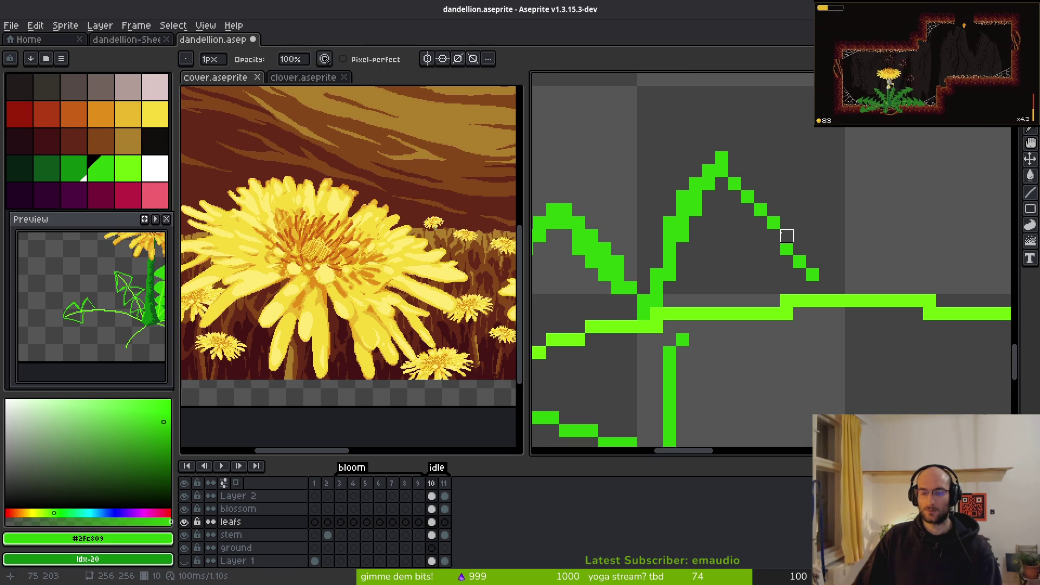
{"action": "key", "text": "b"}
Step: Redraw the peak's right diagonal and add the next zigzag serration with a vertical edge below
{"action": "left_click_drag", "start_coordinate": [734, 172], "coordinate": [810, 280]}
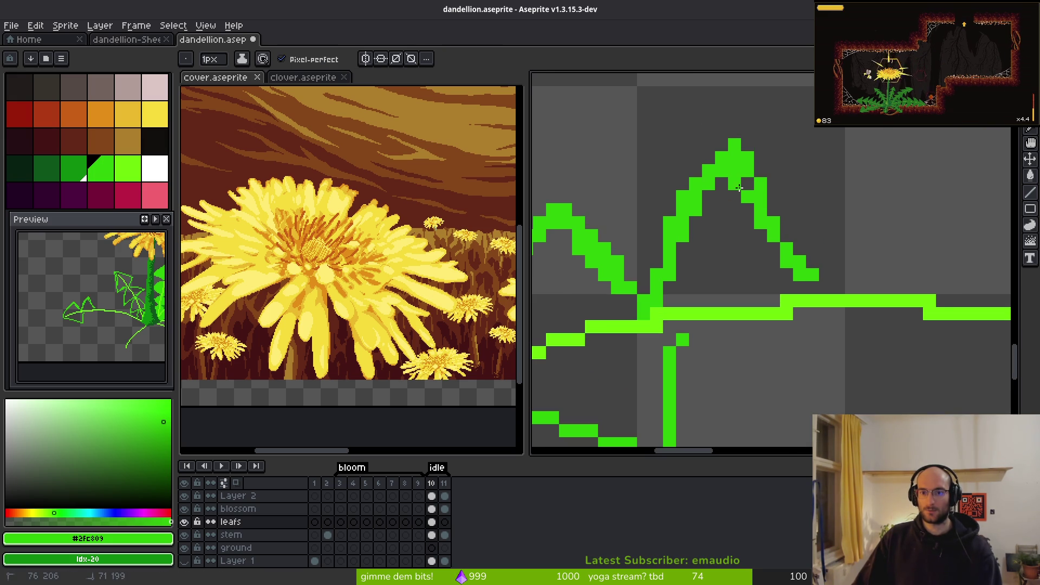
{"action": "scroll", "coordinate": [742, 196], "scroll_direction": "down", "scroll_amount": 3}
{"action": "left_click", "coordinate": [801, 278]}
{"action": "mouse_move", "coordinate": [666, 246]}
{"action": "left_mouse_down"}
{"action": "mouse_move", "coordinate": [859, 357]}
{"action": "mouse_move", "coordinate": [699, 287]}
{"action": "mouse_move", "coordinate": [860, 395]}
{"action": "left_mouse_up"}
{"action": "mouse_move", "coordinate": [841, 226]}
{"action": "left_mouse_down"}
{"action": "mouse_move", "coordinate": [827, 241]}
{"action": "mouse_move", "coordinate": [827, 308]}
{"action": "left_mouse_up"}
{"action": "scroll", "coordinate": [905, 343], "scroll_direction": "down", "scroll_amount": 2}
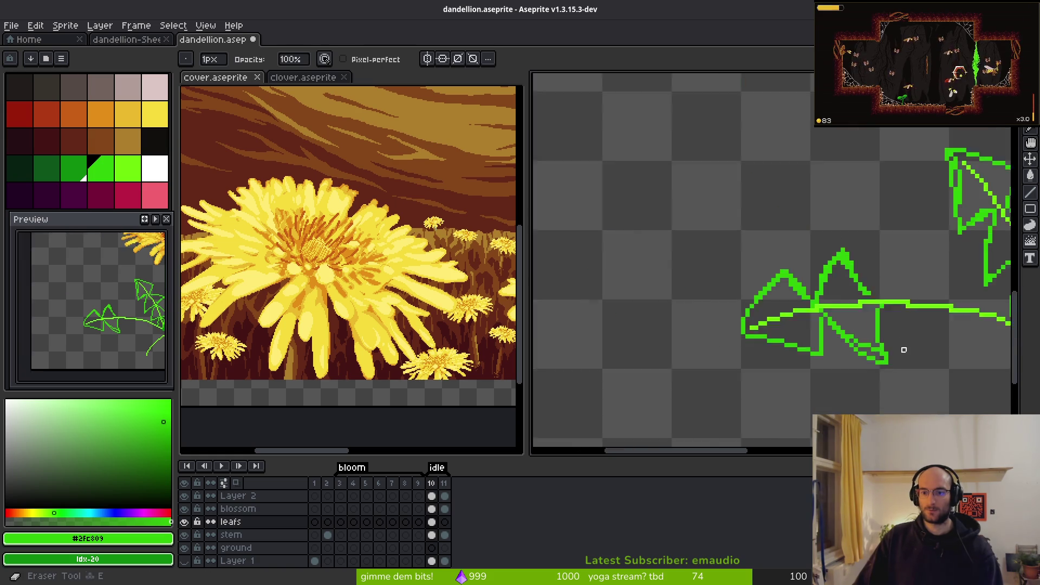
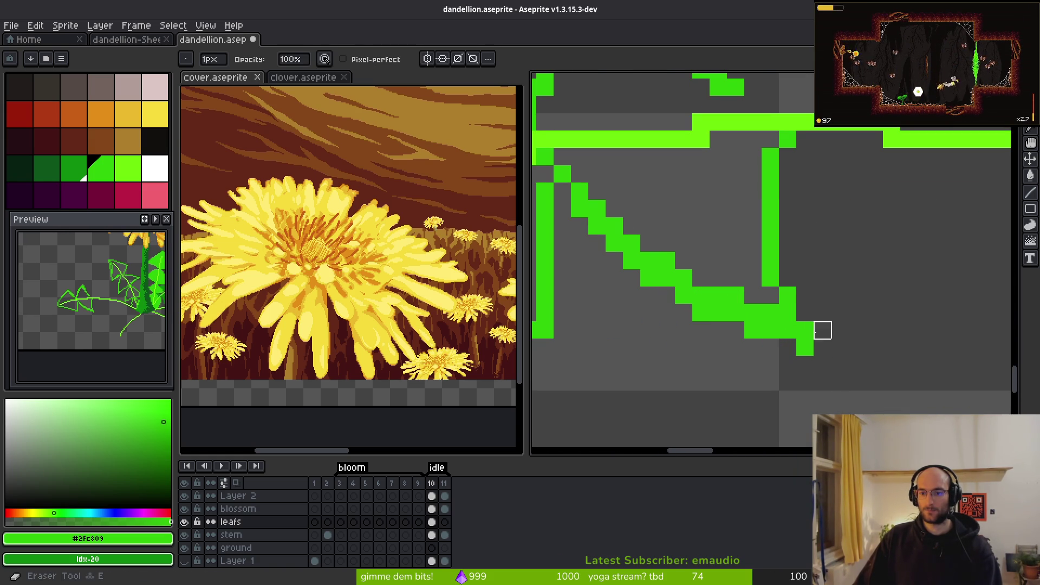
Step: Draw the leaf outline's diagonal step, lower diagonal edge and right edge down to the tip
{"action": "scroll", "coordinate": [820, 346], "scroll_direction": "down", "scroll_amount": 2}
{"action": "scroll", "coordinate": [686, 279], "scroll_direction": "up", "scroll_amount": 2}
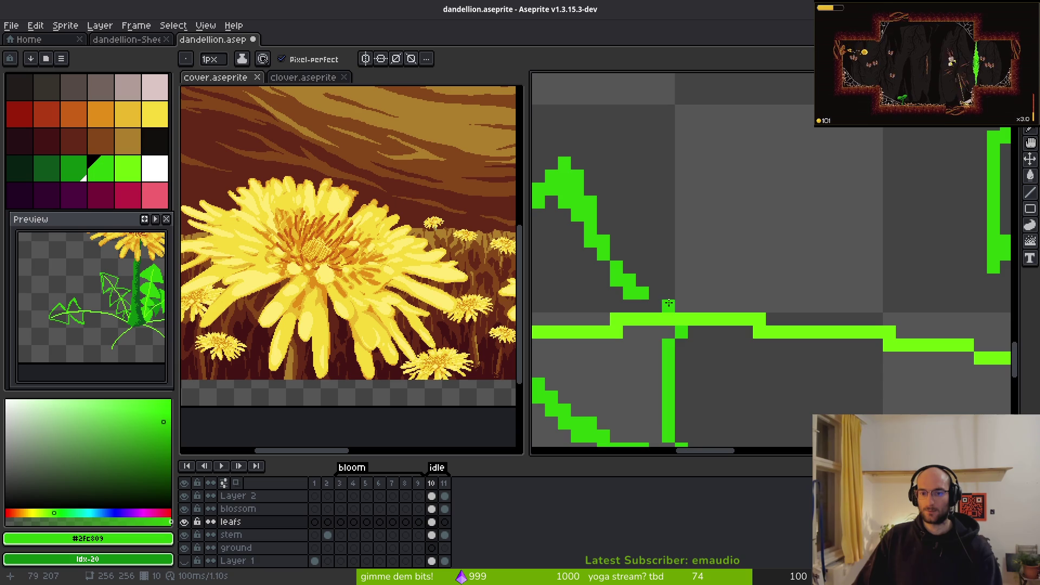
{"action": "mouse_move", "coordinate": [655, 306]}
{"action": "left_mouse_down"}
{"action": "mouse_move", "coordinate": [677, 301]}
{"action": "mouse_move", "coordinate": [695, 265]}
{"action": "mouse_move", "coordinate": [797, 150]}
{"action": "mouse_move", "coordinate": [834, 307]}
{"action": "mouse_move", "coordinate": [730, 183]}
{"action": "left_mouse_up"}
{"action": "mouse_move", "coordinate": [566, 191]}
{"action": "left_mouse_down"}
{"action": "mouse_move", "coordinate": [698, 338]}
{"action": "mouse_move", "coordinate": [725, 352]}
{"action": "left_mouse_up"}
{"action": "left_click_drag", "start_coordinate": [754, 202], "coordinate": [722, 349]}
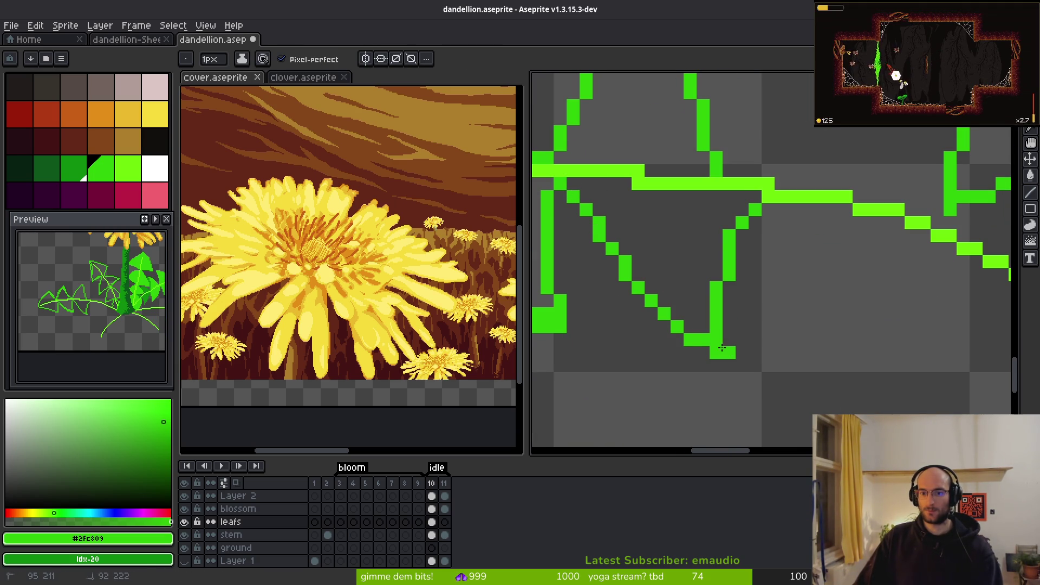
{"action": "mouse_move", "coordinate": [766, 214]}
{"action": "left_mouse_down"}
{"action": "mouse_move", "coordinate": [741, 307]}
{"action": "mouse_move", "coordinate": [729, 263]}
{"action": "left_mouse_up"}
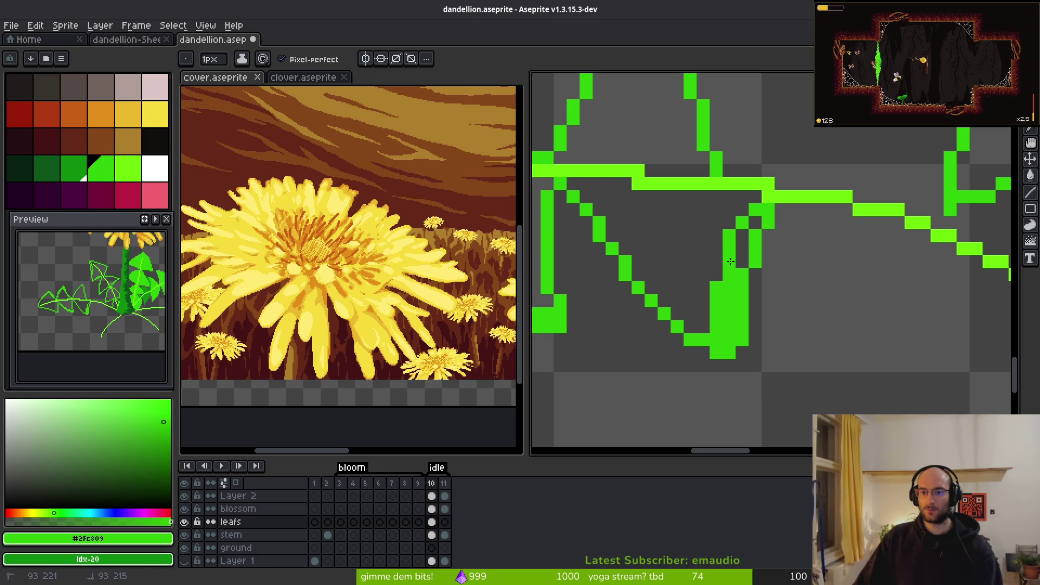
Step: Erase a stray edge pixel, add a green pixel, and thicken the leaf's left diagonal
{"action": "key", "text": "e"}
{"action": "left_click", "coordinate": [740, 261]}
{"action": "key", "text": "f"}
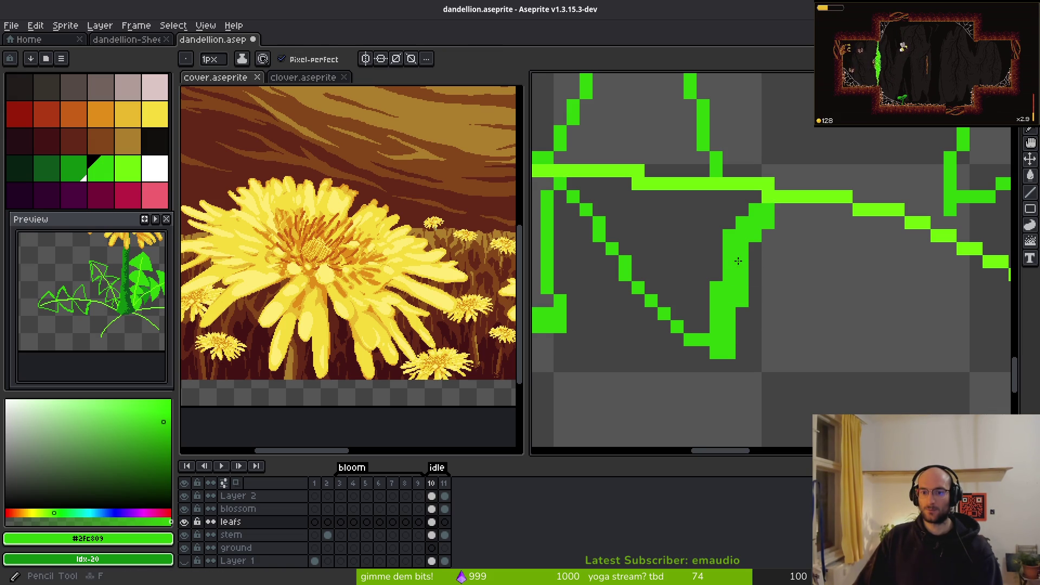
{"action": "scroll", "coordinate": [752, 252], "scroll_direction": "down", "scroll_amount": 6}
{"action": "scroll", "coordinate": [677, 316], "scroll_direction": "up", "scroll_amount": 4}
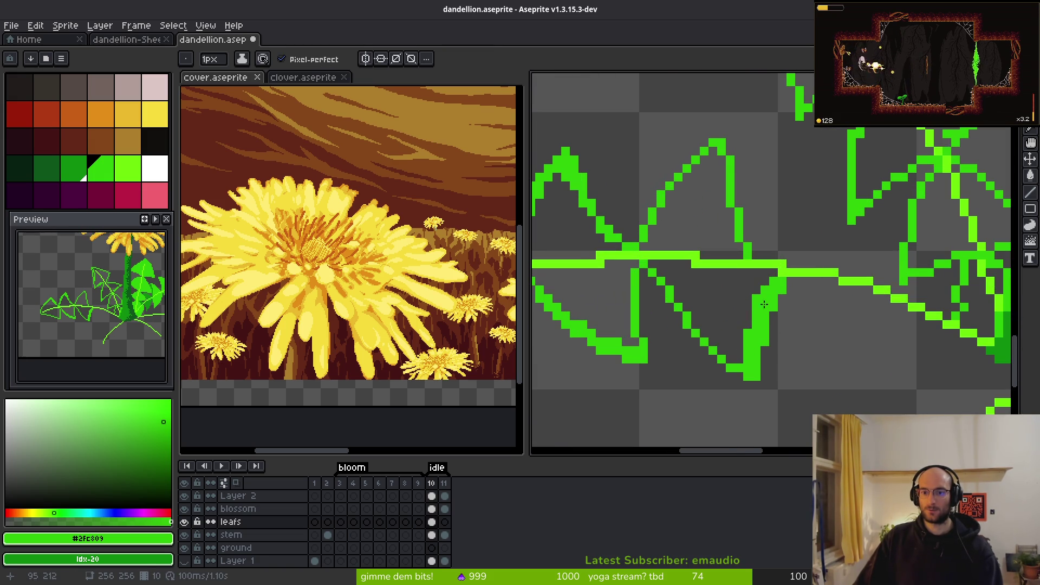
{"action": "key", "text": "e"}
{"action": "key", "text": "f"}
{"action": "left_click", "coordinate": [740, 343]}
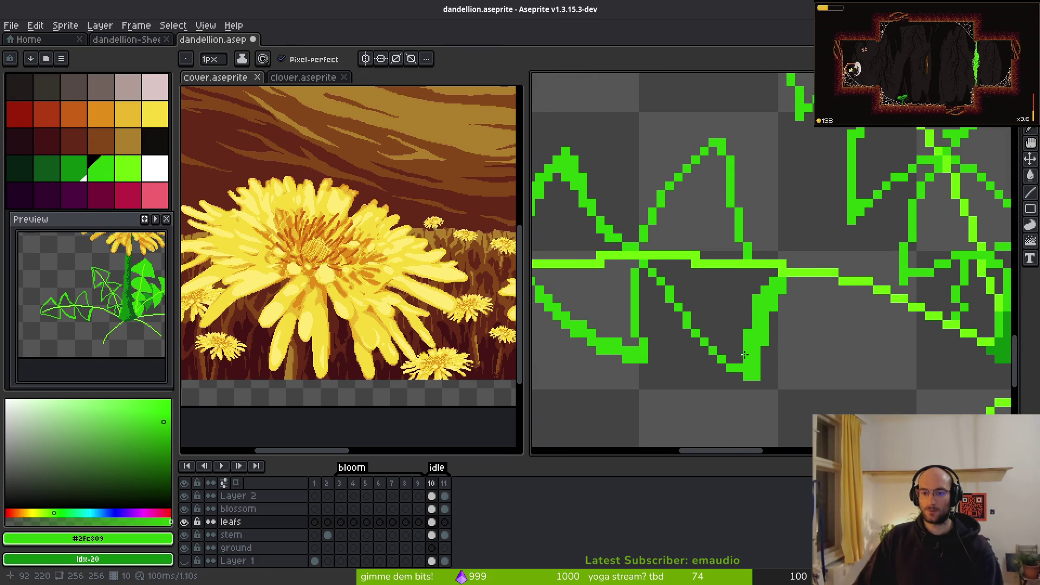
{"action": "scroll", "coordinate": [732, 344], "scroll_direction": "up", "scroll_amount": 3}
{"action": "left_click_drag", "start_coordinate": [635, 290], "coordinate": [610, 244]}
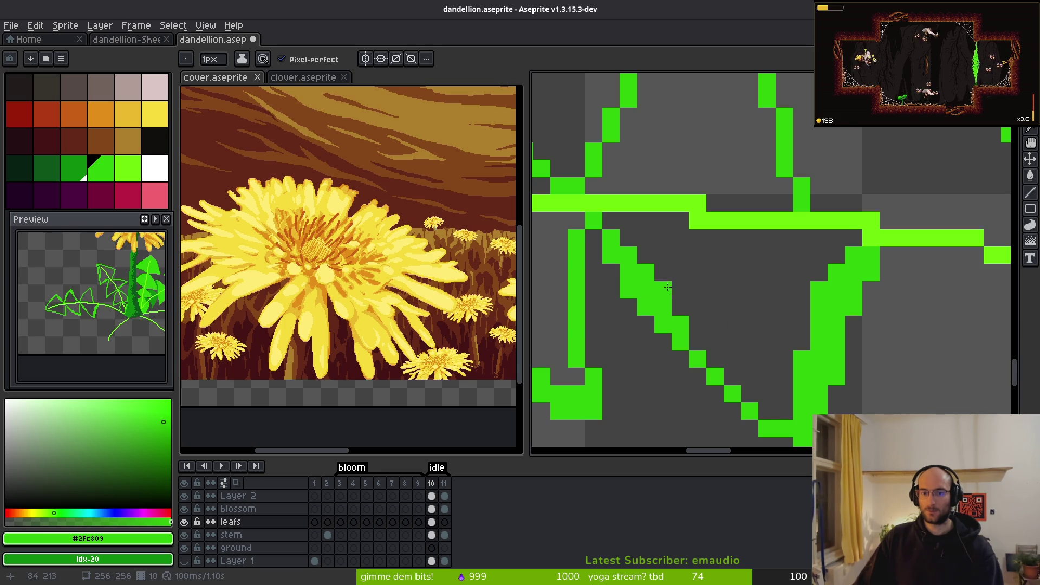
Step: Thicken the leaf's diagonal and right edge toward its tip with extra green pixels
{"action": "scroll", "coordinate": [623, 260], "scroll_direction": "down", "scroll_amount": 3}
{"action": "scroll", "coordinate": [718, 402], "scroll_direction": "up", "scroll_amount": 3}
{"action": "key", "text": "e"}
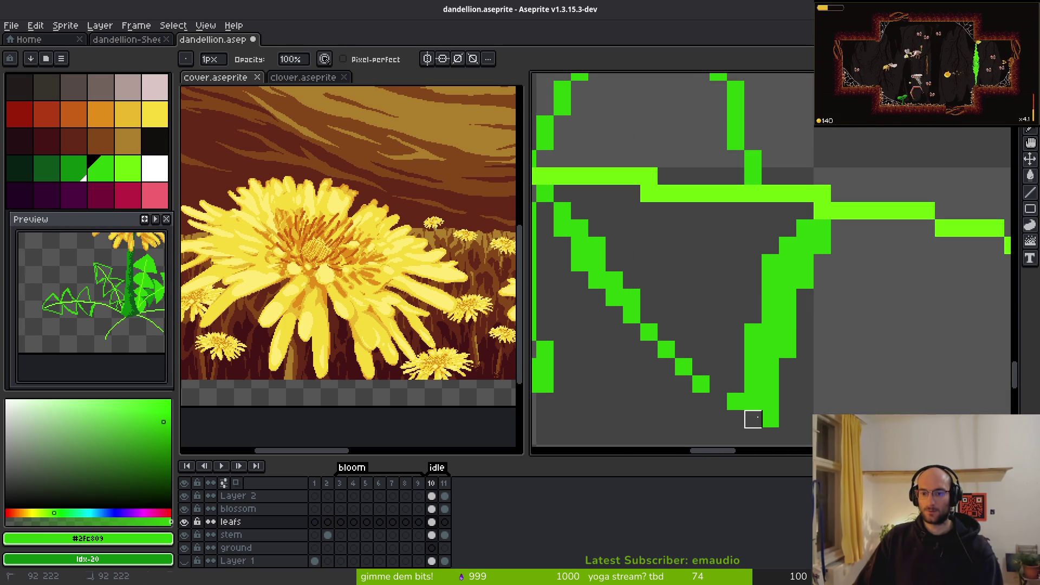
{"action": "key", "text": "b"}
{"action": "left_click", "coordinate": [685, 379]}
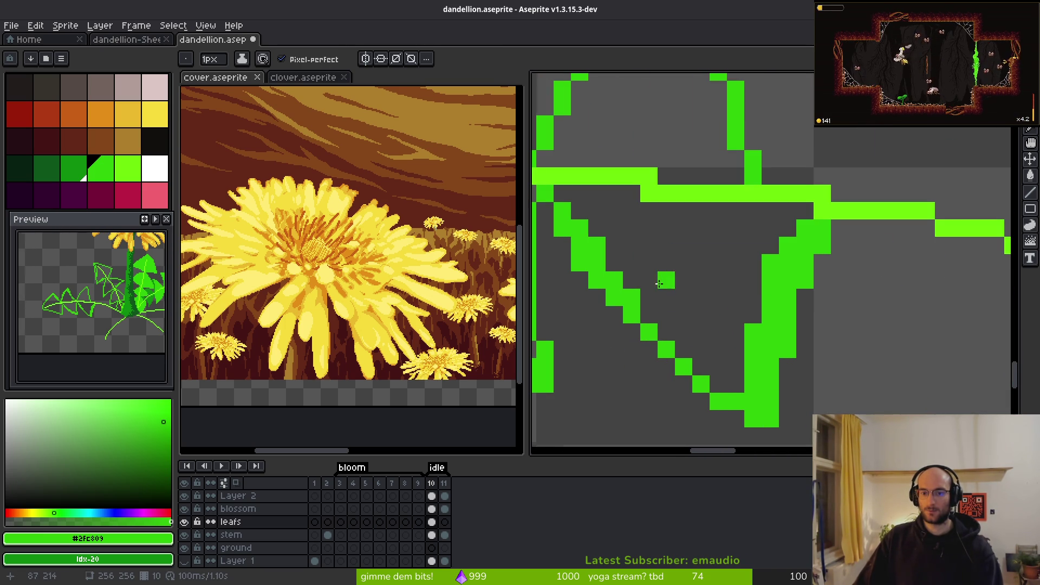
{"action": "scroll", "coordinate": [658, 283], "scroll_direction": "down", "scroll_amount": 3}
{"action": "scroll", "coordinate": [677, 228], "scroll_direction": "up", "scroll_amount": 3}
{"action": "mouse_move", "coordinate": [670, 205]}
{"action": "left_mouse_down"}
{"action": "mouse_move", "coordinate": [742, 368]}
{"action": "mouse_move", "coordinate": [766, 394]}
{"action": "left_mouse_up"}
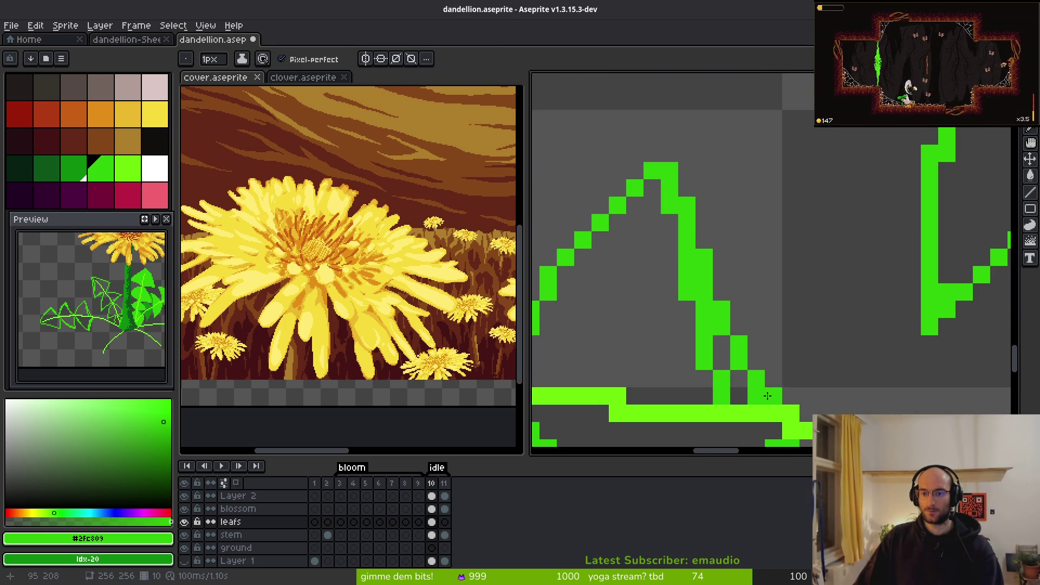
{"action": "scroll", "coordinate": [747, 163], "scroll_direction": "down", "scroll_amount": 3}
{"action": "scroll", "coordinate": [788, 250], "scroll_direction": "up", "scroll_amount": 3}
{"action": "left_click", "coordinate": [780, 261]}
{"action": "scroll", "coordinate": [766, 231], "scroll_direction": "down", "scroll_amount": 3}
{"action": "scroll", "coordinate": [704, 325], "scroll_direction": "up", "scroll_amount": 3}
Step: Outline a new pointed leaf lobe with diagonal and downward edge lines
{"action": "mouse_move", "coordinate": [701, 325]}
{"action": "left_mouse_down"}
{"action": "mouse_move", "coordinate": [796, 228]}
{"action": "mouse_move", "coordinate": [824, 227]}
{"action": "mouse_move", "coordinate": [830, 305]}
{"action": "mouse_move", "coordinate": [875, 382]}
{"action": "left_mouse_up"}
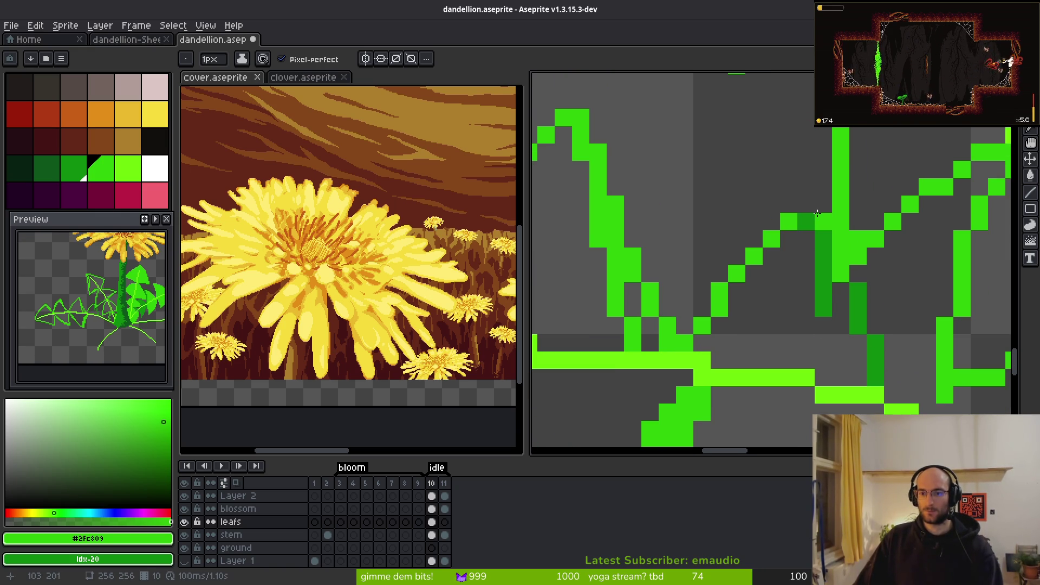
{"action": "scroll", "coordinate": [813, 184], "scroll_direction": "down", "scroll_amount": 3}
{"action": "scroll", "coordinate": [745, 267], "scroll_direction": "down", "scroll_amount": 2}
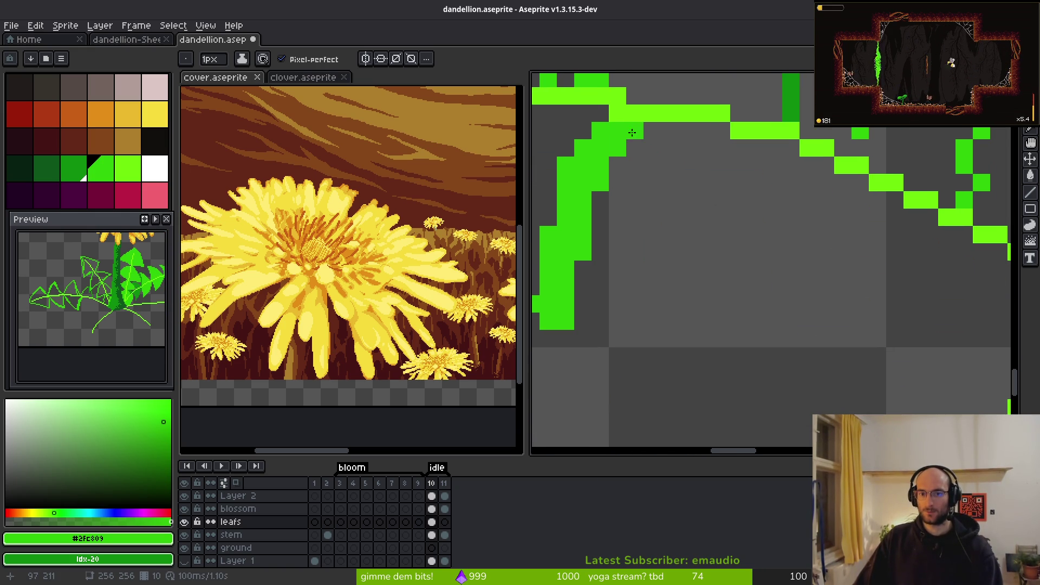
{"action": "left_click_drag", "start_coordinate": [635, 131], "coordinate": [756, 356]}
{"action": "left_click_drag", "start_coordinate": [823, 175], "coordinate": [774, 356]}
Step: Erase stray green pixels around the new line and below the diagonal
{"action": "key", "text": "e"}
{"action": "mouse_move", "coordinate": [791, 282]}
{"action": "left_mouse_down"}
{"action": "mouse_move", "coordinate": [774, 356]}
{"action": "mouse_move", "coordinate": [773, 269]}
{"action": "left_mouse_up"}
{"action": "key", "text": "b"}
{"action": "key", "text": "e"}
{"action": "left_click", "coordinate": [791, 339]}
{"action": "key", "text": "b"}
{"action": "left_click", "coordinate": [774, 356]}
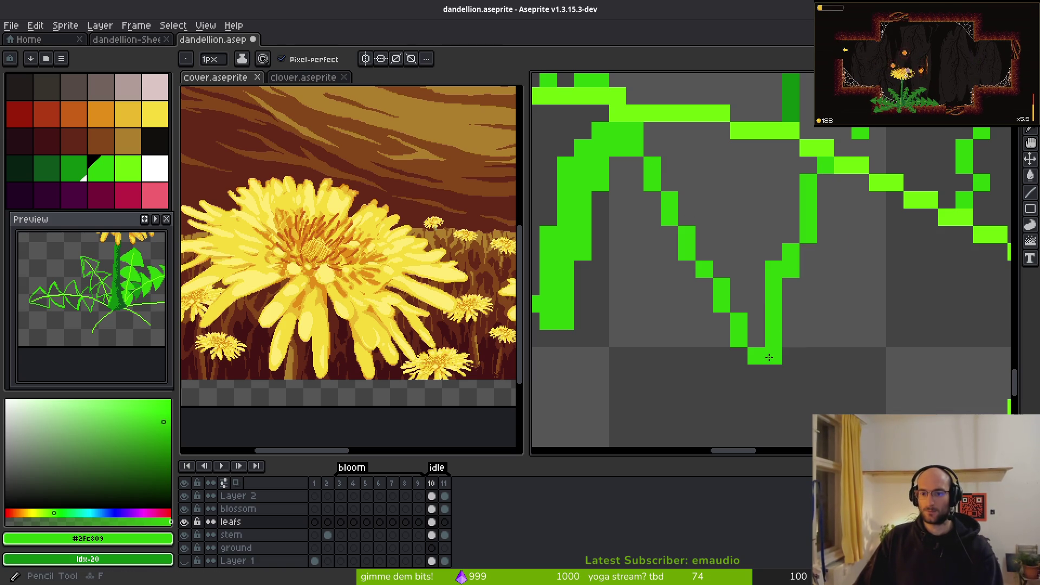
{"action": "key", "text": "e"}
{"action": "scroll", "coordinate": [769, 357], "scroll_direction": "down", "scroll_amount": 3}
{"action": "scroll", "coordinate": [719, 315], "scroll_direction": "up", "scroll_amount": 2}
{"action": "mouse_move", "coordinate": [719, 315]}
{"action": "left_mouse_down"}
{"action": "mouse_move", "coordinate": [782, 364]}
{"action": "mouse_move", "coordinate": [746, 328]}
{"action": "mouse_move", "coordinate": [758, 315]}
{"action": "mouse_move", "coordinate": [797, 314]}
{"action": "left_mouse_up"}
Step: Add green pixels along the leaf edge to extend the outline run
{"action": "key", "text": "b"}
{"action": "left_click", "coordinate": [729, 305]}
{"action": "key", "text": "e"}
{"action": "left_click", "coordinate": [745, 354]}
{"action": "key", "text": "b"}
{"action": "left_click", "coordinate": [771, 314]}
{"action": "scroll", "coordinate": [788, 325], "scroll_direction": "down", "scroll_amount": 2}
{"action": "scroll", "coordinate": [776, 315], "scroll_direction": "up", "scroll_amount": 3}
Step: Redraw the pointed leaf tip, removing the extra diagonal line, and save dandellion.aseprite
{"action": "left_click_drag", "start_coordinate": [696, 249], "coordinate": [678, 203]}
{"action": "key", "text": "e"}
{"action": "mouse_move", "coordinate": [715, 283]}
{"action": "left_mouse_down"}
{"action": "mouse_move", "coordinate": [782, 352]}
{"action": "mouse_move", "coordinate": [800, 336]}
{"action": "mouse_move", "coordinate": [728, 271]}
{"action": "mouse_move", "coordinate": [731, 252]}
{"action": "left_mouse_up"}
{"action": "key", "text": "b"}
{"action": "left_click", "coordinate": [839, 356]}
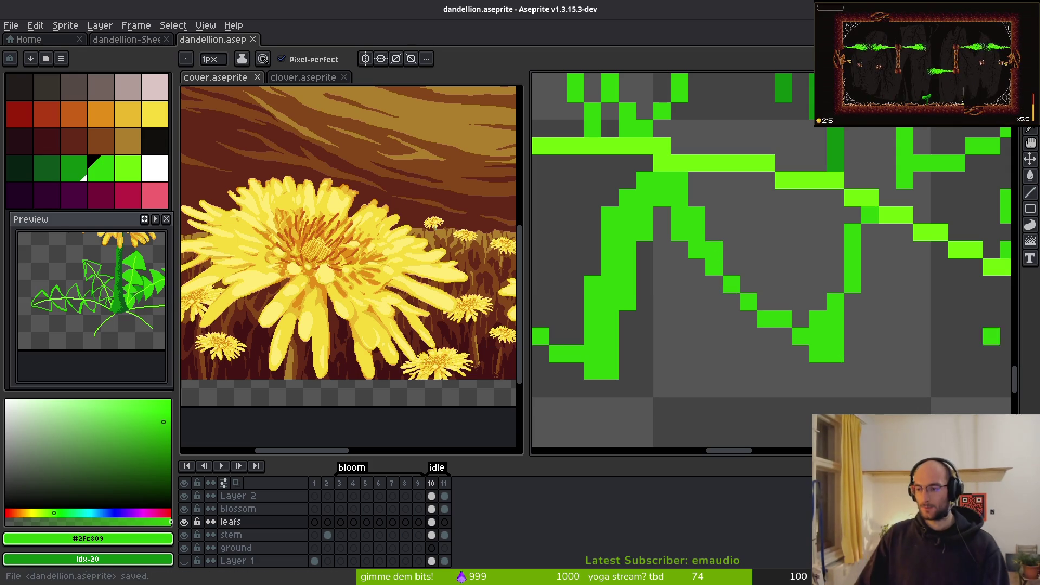
{"action": "key", "text": "ctrl+s"}
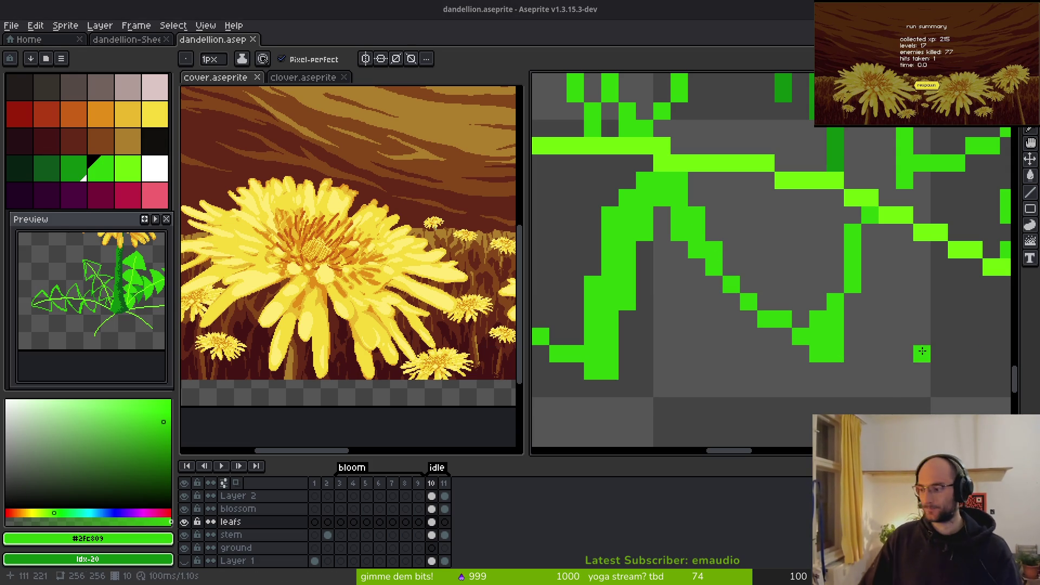
Step: Undo back to the solid green leaf fill and add a green pixel to a leaf
{"action": "scroll", "coordinate": [686, 312], "scroll_direction": "down", "scroll_amount": 3}
{"action": "scroll", "coordinate": [685, 312], "scroll_direction": "up", "scroll_amount": 4}
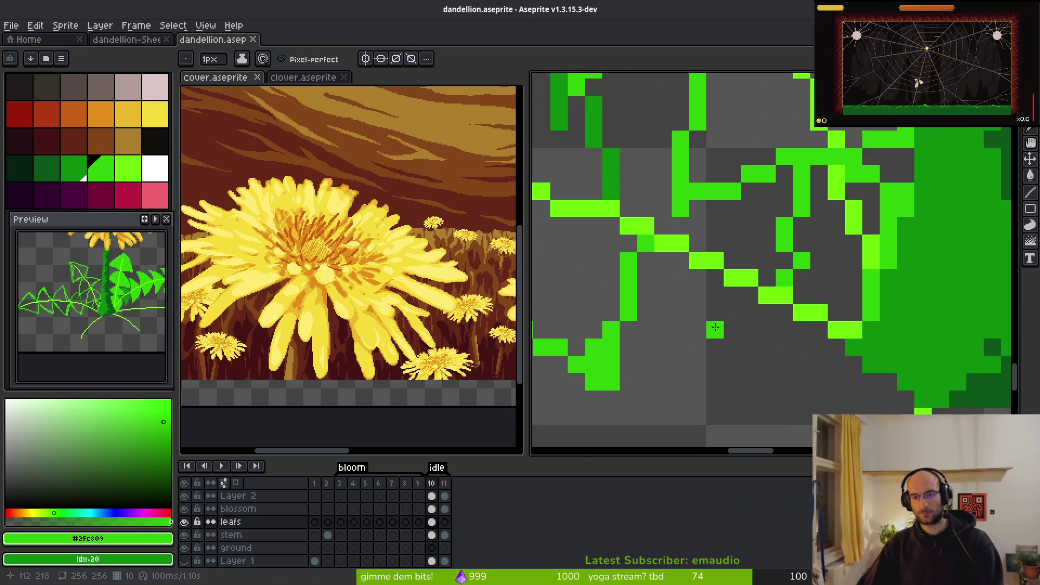
{"action": "key", "text": "ctrl+z"}
{"action": "key", "text": "e"}
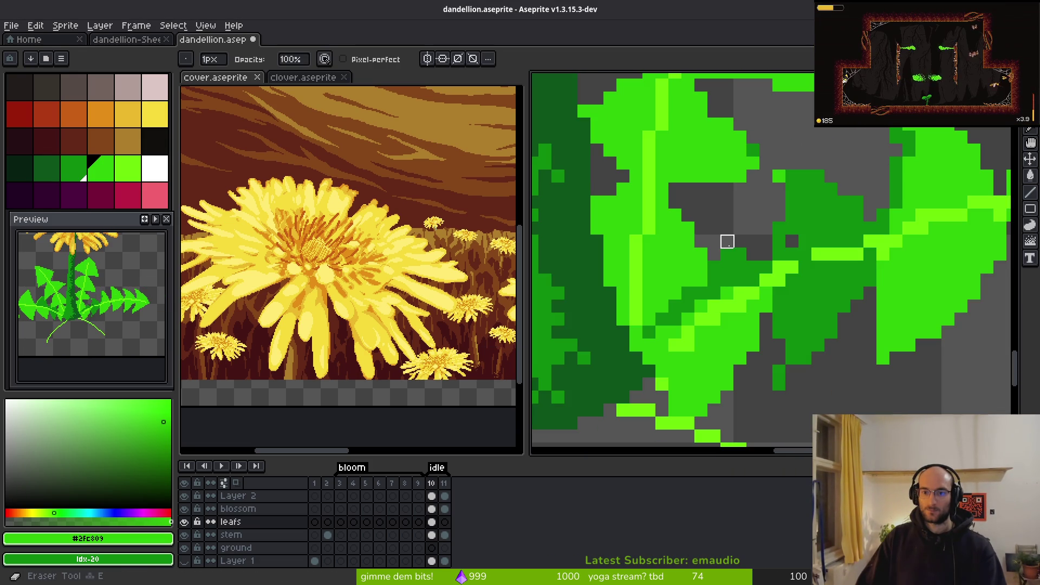
{"action": "scroll", "coordinate": [766, 255], "scroll_direction": "down", "scroll_amount": 3}
{"action": "scroll", "coordinate": [766, 255], "scroll_direction": "up", "scroll_amount": 3}
{"action": "key", "text": "b"}
{"action": "left_click", "coordinate": [642, 222]}
Step: Clear a stray leaf pixel and repaint the dark-green pixel column bright green
{"action": "scroll", "coordinate": [739, 316], "scroll_direction": "down", "scroll_amount": 5}
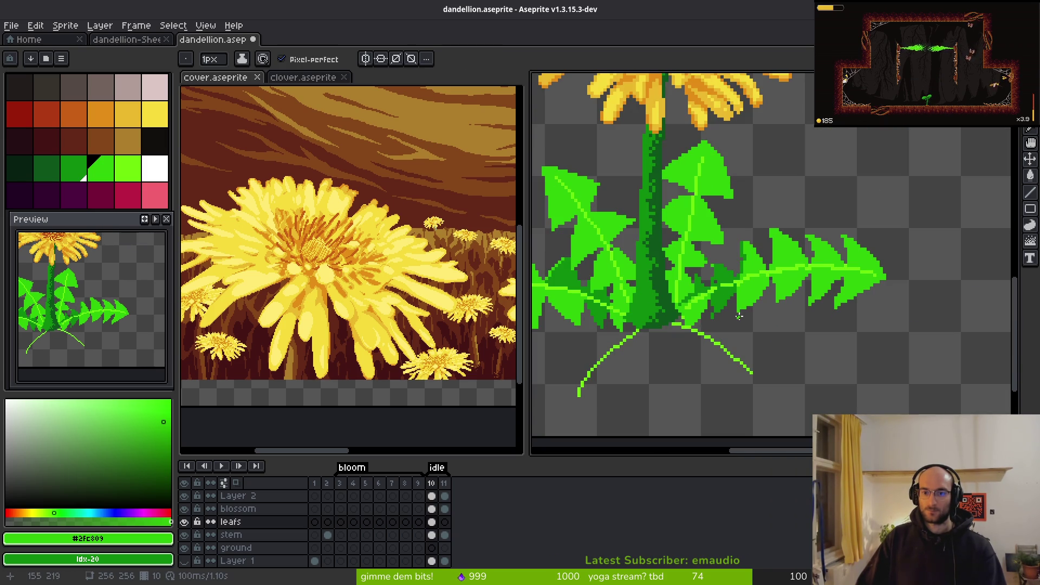
{"action": "scroll", "coordinate": [735, 318], "scroll_direction": "up", "scroll_amount": 5}
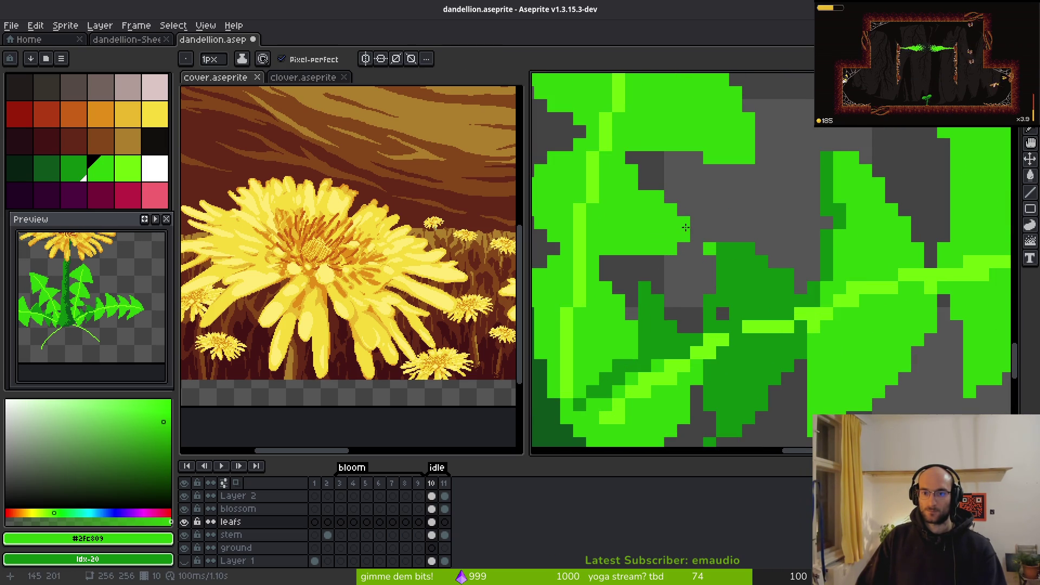
{"action": "key", "text": "e"}
{"action": "left_click", "coordinate": [697, 248]}
{"action": "scroll", "coordinate": [759, 274], "scroll_direction": "up", "scroll_amount": 1}
{"action": "scroll", "coordinate": [747, 260], "scroll_direction": "down", "scroll_amount": 3}
{"action": "scroll", "coordinate": [741, 232], "scroll_direction": "up", "scroll_amount": 3}
{"action": "key", "text": "b"}
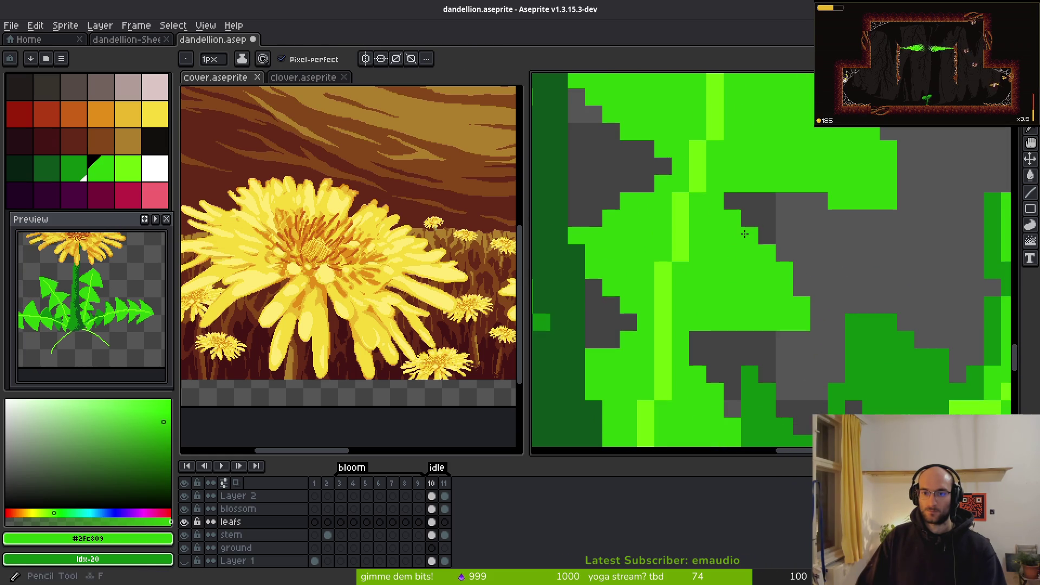
{"action": "scroll", "coordinate": [741, 232], "scroll_direction": "down", "scroll_amount": 3}
{"action": "scroll", "coordinate": [768, 239], "scroll_direction": "up", "scroll_amount": 4}
{"action": "mouse_move", "coordinate": [707, 295]}
{"action": "left_mouse_down"}
{"action": "mouse_move", "coordinate": [680, 298]}
{"action": "mouse_move", "coordinate": [683, 146]}
{"action": "left_mouse_up"}
Step: Paint the grey gaps beside the leaf edges bright green
{"action": "scroll", "coordinate": [699, 178], "scroll_direction": "down", "scroll_amount": 3}
{"action": "scroll", "coordinate": [733, 244], "scroll_direction": "up", "scroll_amount": 1}
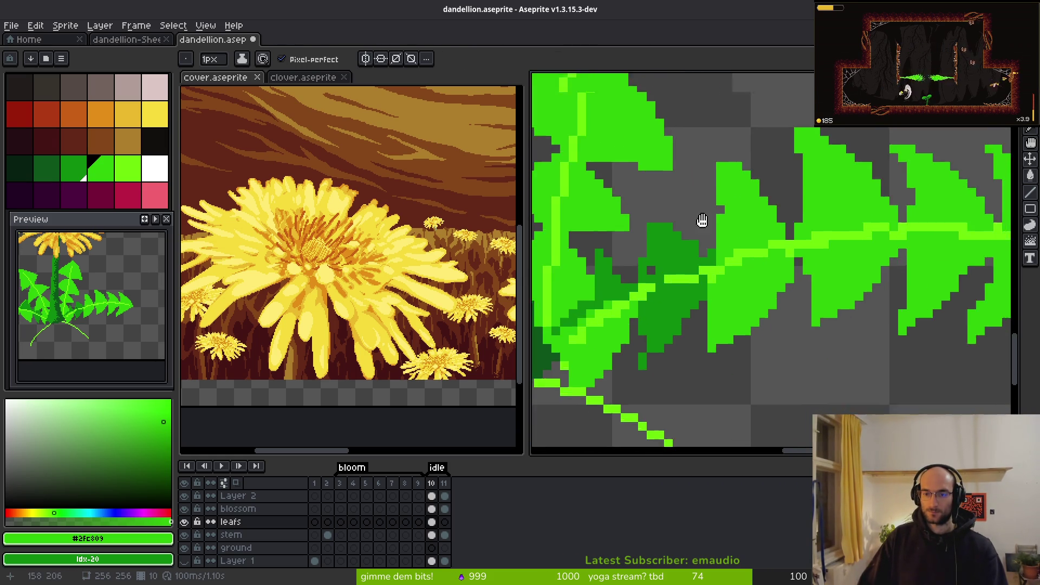
{"action": "scroll", "coordinate": [696, 219], "scroll_direction": "up", "scroll_amount": 1}
{"action": "key", "text": "e"}
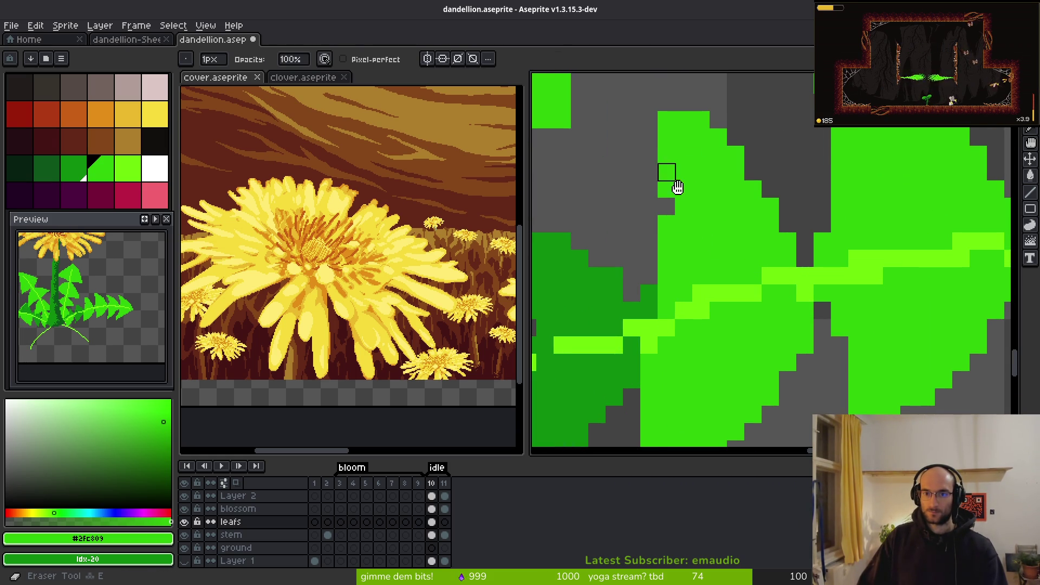
{"action": "scroll", "coordinate": [694, 159], "scroll_direction": "down", "scroll_amount": 1}
{"action": "scroll", "coordinate": [736, 234], "scroll_direction": "up", "scroll_amount": 1}
{"action": "key", "text": "b"}
{"action": "mouse_move", "coordinate": [691, 187]}
{"action": "left_mouse_down"}
{"action": "mouse_move", "coordinate": [691, 253]}
{"action": "mouse_move", "coordinate": [709, 290]}
{"action": "left_mouse_up"}
{"action": "scroll", "coordinate": [740, 294], "scroll_direction": "down", "scroll_amount": 2}
{"action": "scroll", "coordinate": [740, 294], "scroll_direction": "up", "scroll_amount": 3}
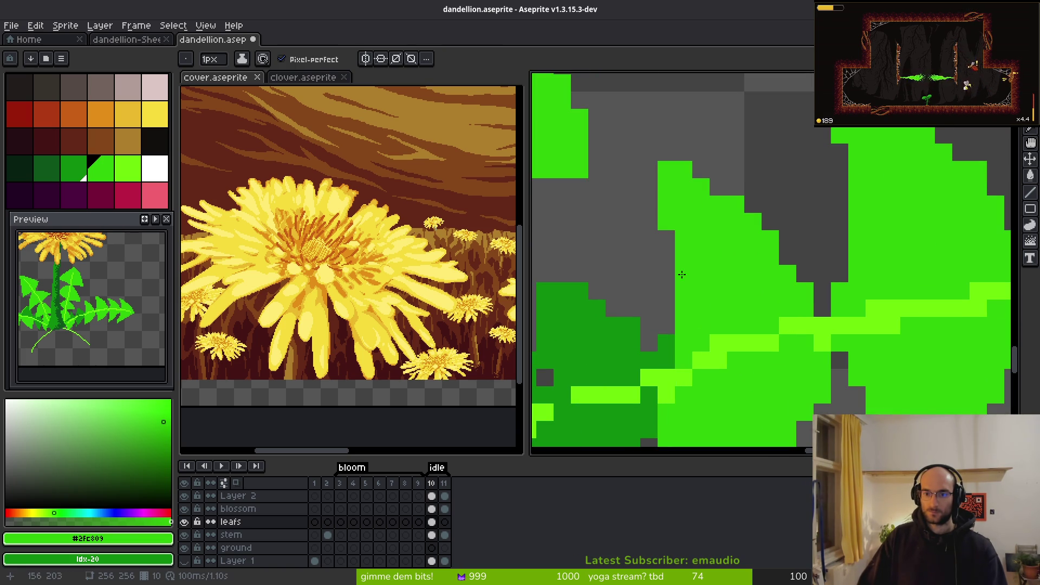
{"action": "left_click_drag", "start_coordinate": [645, 174], "coordinate": [649, 204]}
{"action": "left_click_drag", "start_coordinate": [672, 238], "coordinate": [666, 268]}
Step: Save dandellion.aseprite with the filled leaves
{"action": "scroll", "coordinate": [719, 285], "scroll_direction": "down", "scroll_amount": 3}
{"action": "scroll", "coordinate": [720, 286], "scroll_direction": "up", "scroll_amount": 2}
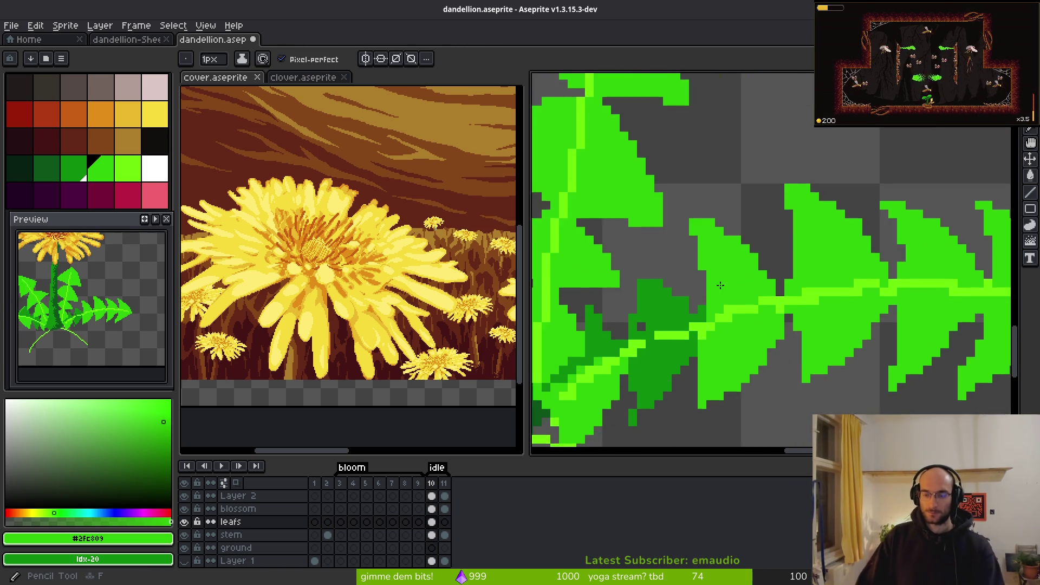
{"action": "scroll", "coordinate": [719, 285], "scroll_direction": "down", "scroll_amount": 3}
{"action": "scroll", "coordinate": [843, 278], "scroll_direction": "up", "scroll_amount": 2}
{"action": "key", "text": "ctrl+s"}
{"action": "scroll", "coordinate": [843, 278], "scroll_direction": "up", "scroll_amount": 1}
{"action": "scroll", "coordinate": [841, 277], "scroll_direction": "up", "scroll_amount": 1}
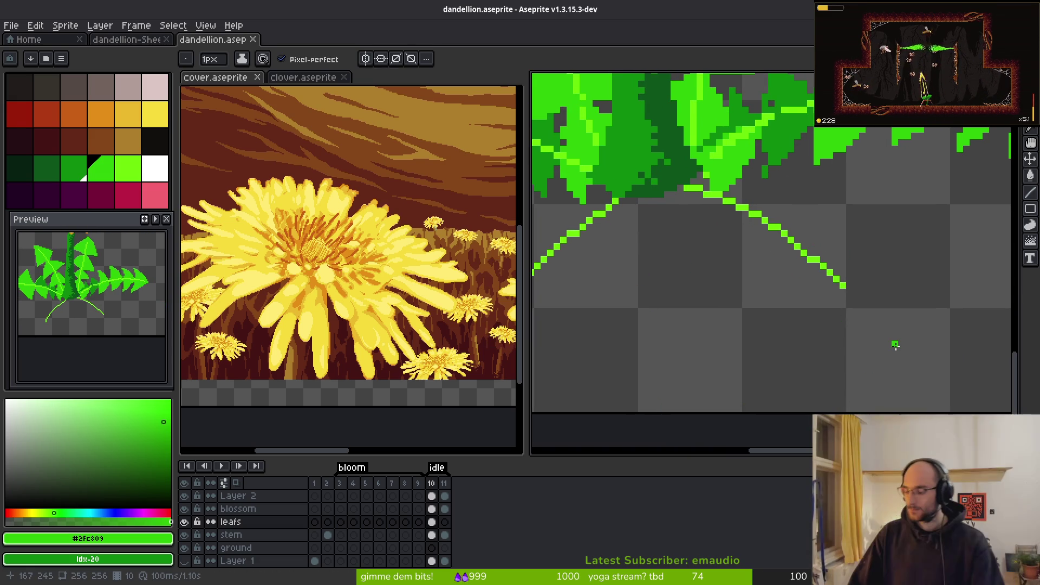
Step: Draw a new green stem line bending left with a stroke running down-left
{"action": "scroll", "coordinate": [840, 264], "scroll_direction": "up", "scroll_amount": 3}
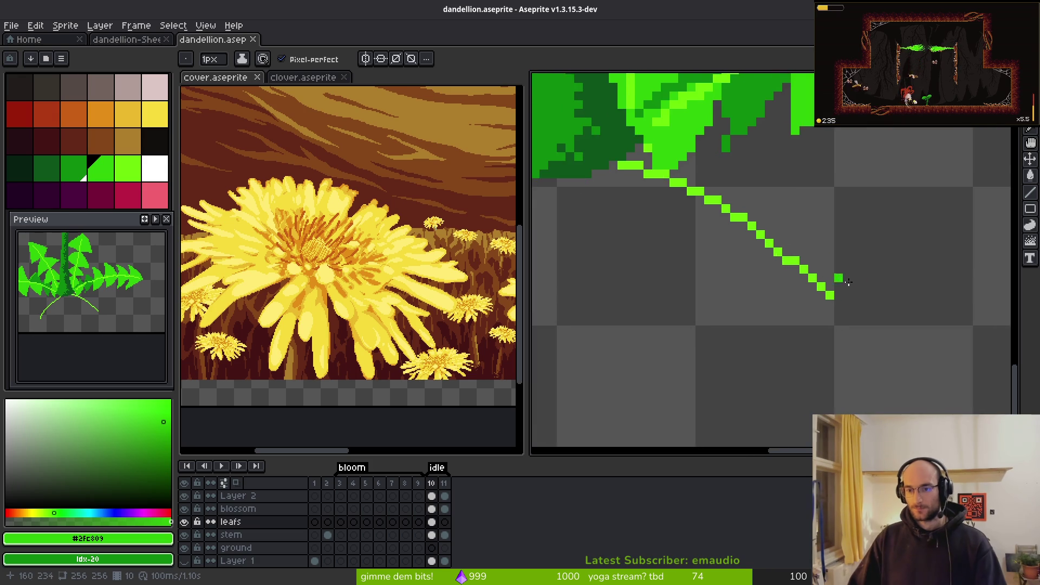
{"action": "mouse_move", "coordinate": [843, 199]}
{"action": "left_mouse_down"}
{"action": "mouse_move", "coordinate": [843, 283]}
{"action": "mouse_move", "coordinate": [829, 328]}
{"action": "mouse_move", "coordinate": [724, 302]}
{"action": "left_mouse_up"}
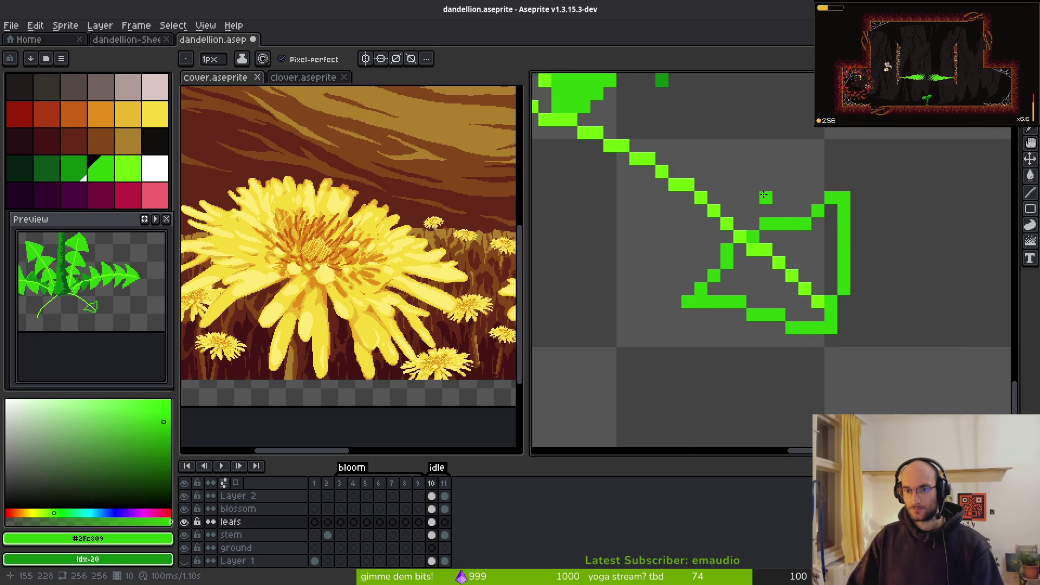
{"action": "left_click", "coordinate": [765, 159]}
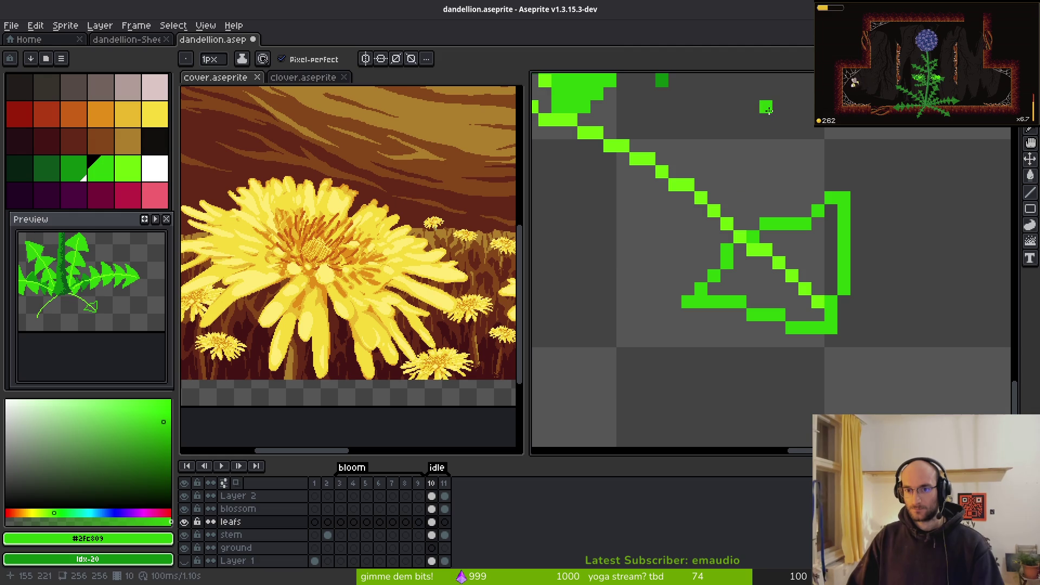
{"action": "left_click_drag", "start_coordinate": [768, 111], "coordinate": [741, 213]}
{"action": "left_click", "coordinate": [751, 127]}
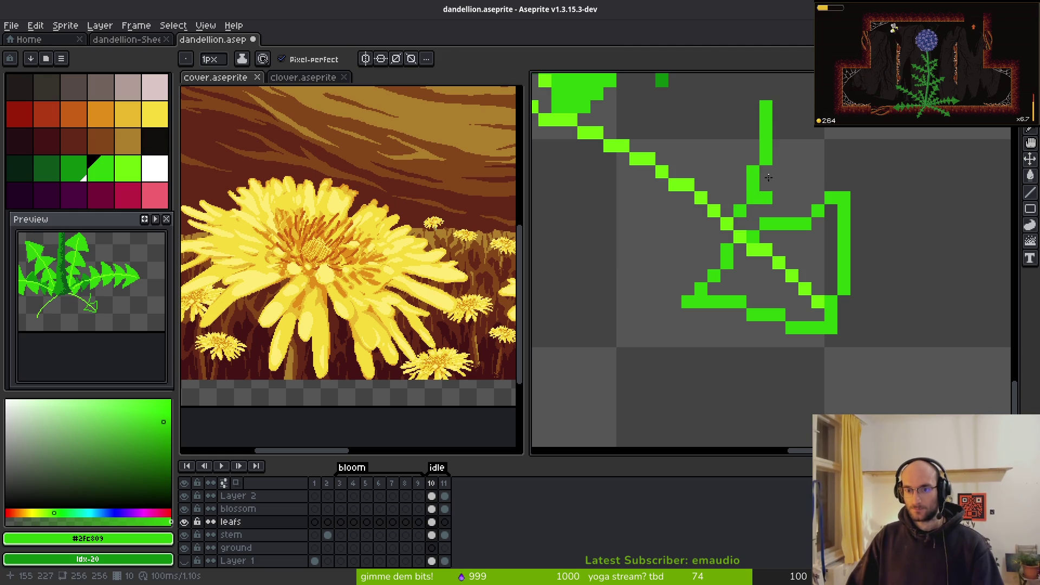
Step: Lasso-select the vertical green stroke, nudge it one pixel, and add a green pixel
{"action": "key", "text": "q"}
{"action": "mouse_move", "coordinate": [750, 103]}
{"action": "left_mouse_down"}
{"action": "mouse_move", "coordinate": [732, 216]}
{"action": "mouse_move", "coordinate": [747, 109]}
{"action": "left_mouse_up"}
{"action": "key", "text": "Left"}
{"action": "key", "text": "ctrl+d"}
{"action": "key", "text": "Right"}
{"action": "key", "text": "Down"}
{"action": "key", "text": "ctrl+d"}
{"action": "key", "text": "b"}
{"action": "left_click", "coordinate": [813, 137]}
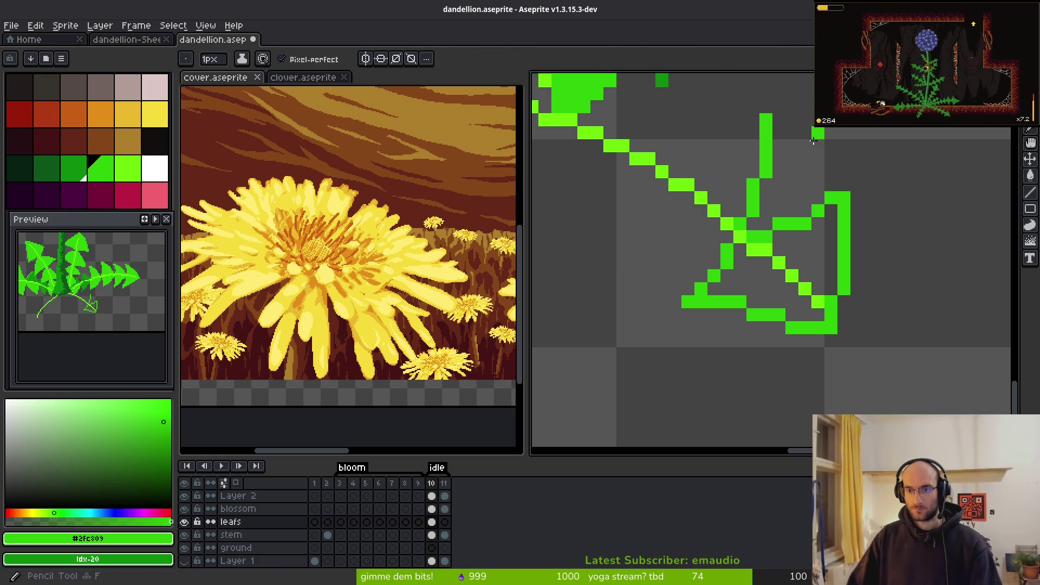
Step: Erase five stray pixels from the leaf outline
{"action": "mouse_move", "coordinate": [731, 260]}
{"action": "left_mouse_down"}
{"action": "mouse_move", "coordinate": [828, 305]}
{"action": "mouse_move", "coordinate": [666, 266]}
{"action": "mouse_move", "coordinate": [671, 253]}
{"action": "left_mouse_up"}
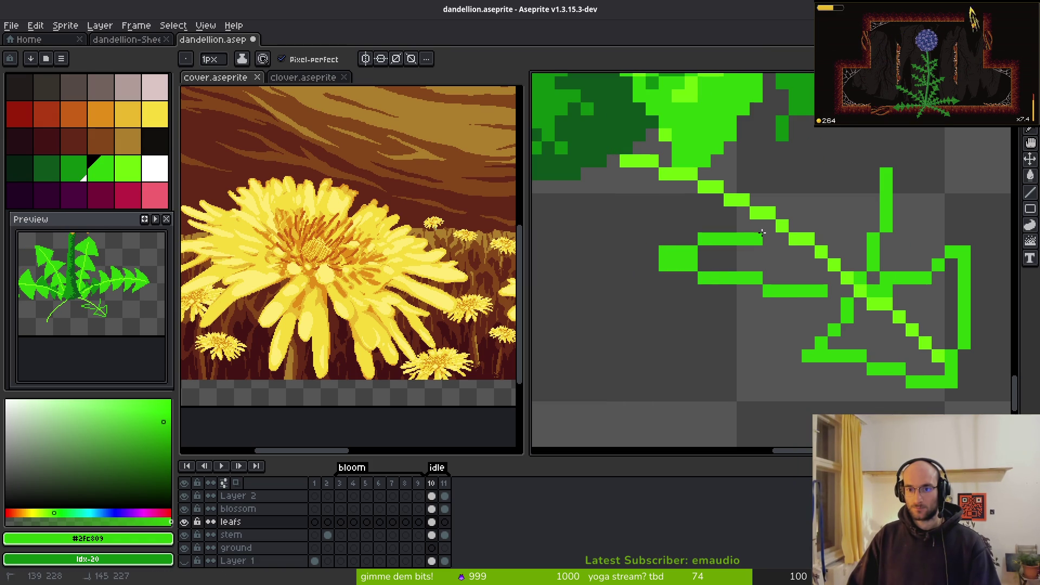
{"action": "key", "text": "e"}
{"action": "left_click", "coordinate": [665, 253]}
{"action": "left_click", "coordinate": [677, 265]}
{"action": "left_click", "coordinate": [678, 251]}
{"action": "left_click", "coordinate": [704, 239]}
{"action": "left_click", "coordinate": [665, 265]}
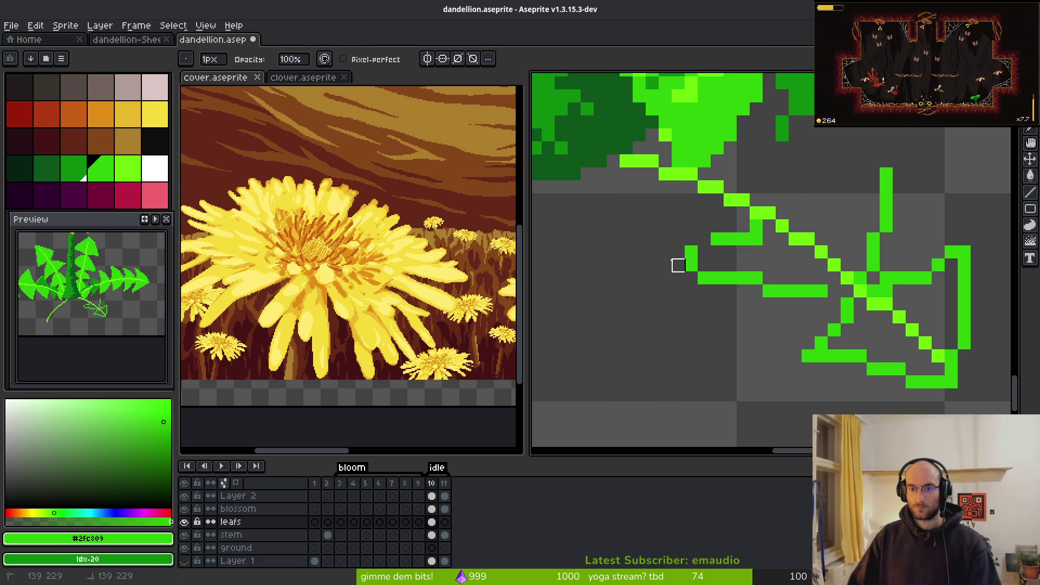
Step: Touch up the leaf outline pixels and extend it one pixel right
{"action": "key", "text": "f"}
{"action": "left_click", "coordinate": [678, 265]}
{"action": "key", "text": "e"}
{"action": "left_click", "coordinate": [691, 252]}
{"action": "key", "text": "f"}
{"action": "left_click", "coordinate": [730, 252]}
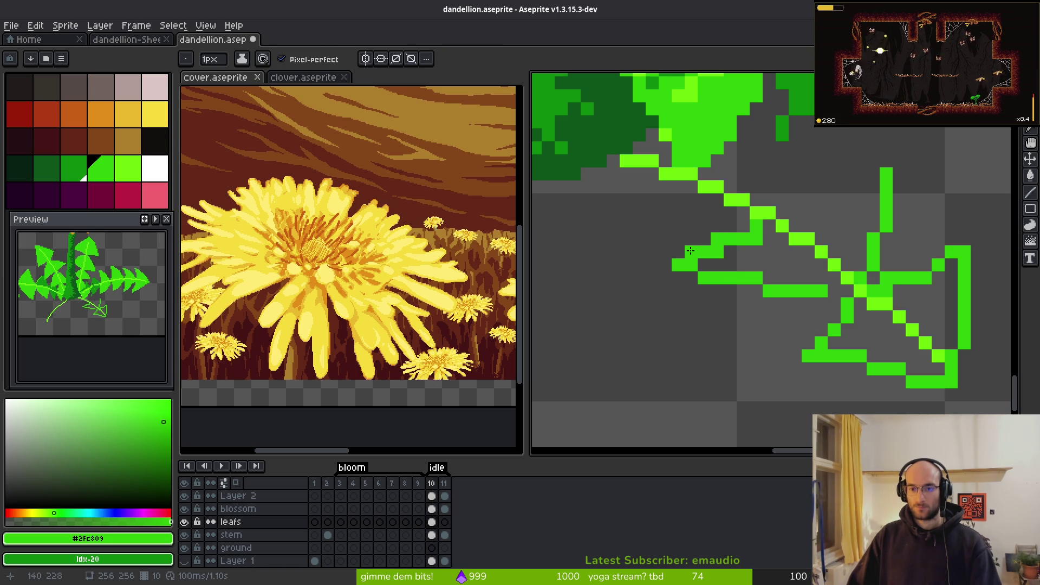
Step: Draw serrated leaf edges running diagonally up-right and back down-left
{"action": "scroll", "coordinate": [690, 251], "scroll_direction": "down", "scroll_amount": 2}
{"action": "scroll", "coordinate": [720, 246], "scroll_direction": "up", "scroll_amount": 3}
{"action": "left_click", "coordinate": [725, 244]}
{"action": "left_click_drag", "start_coordinate": [725, 244], "coordinate": [844, 175]}
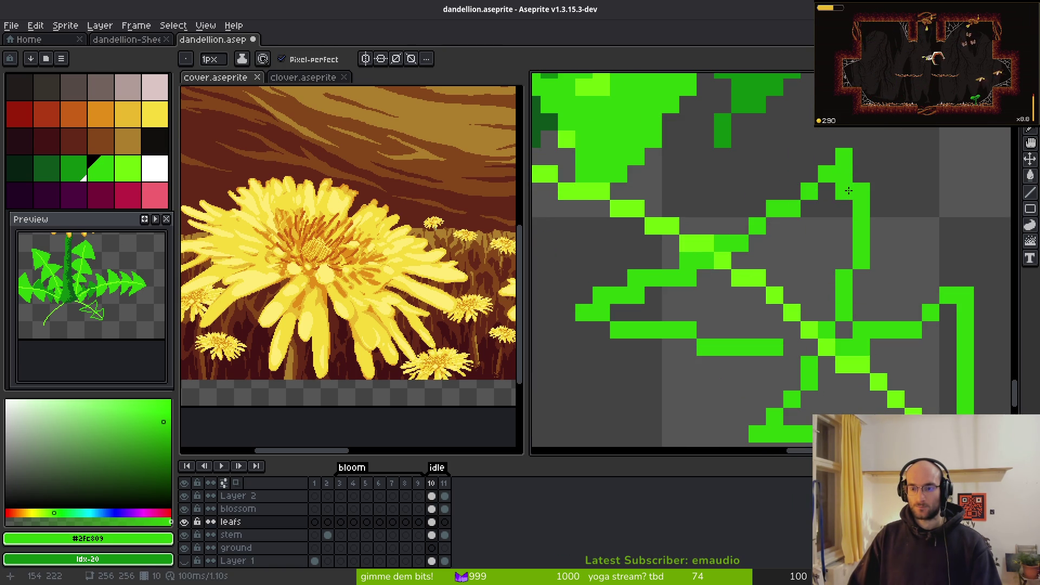
{"action": "scroll", "coordinate": [797, 344], "scroll_direction": "down", "scroll_amount": 2}
{"action": "scroll", "coordinate": [864, 236], "scroll_direction": "up", "scroll_amount": 2}
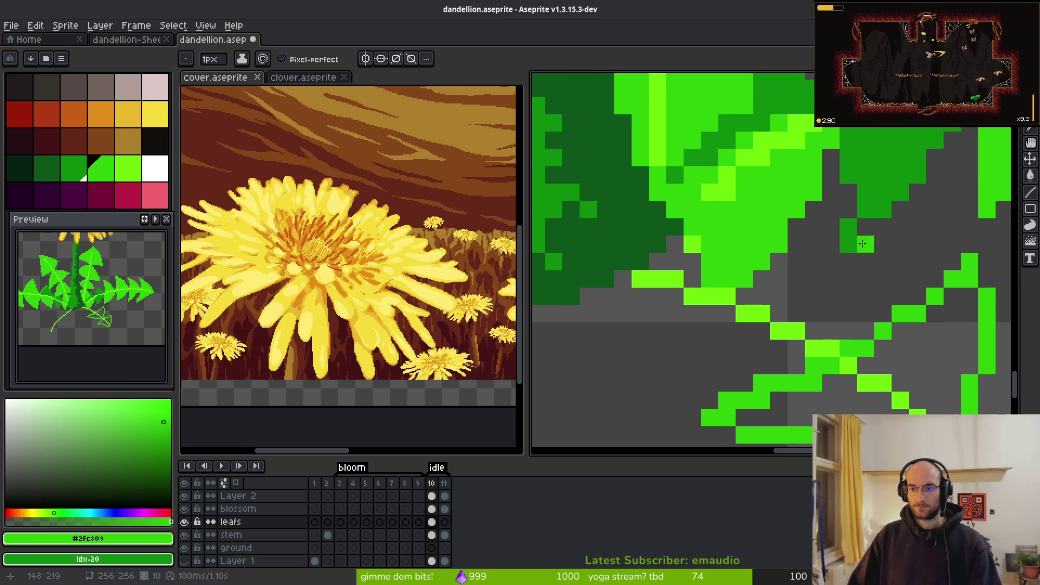
{"action": "mouse_move", "coordinate": [829, 224]}
{"action": "left_mouse_down"}
{"action": "mouse_move", "coordinate": [848, 333]}
{"action": "mouse_move", "coordinate": [847, 254]}
{"action": "left_mouse_up"}
{"action": "mouse_move", "coordinate": [828, 213]}
{"action": "left_mouse_down"}
{"action": "mouse_move", "coordinate": [769, 304]}
{"action": "mouse_move", "coordinate": [780, 319]}
{"action": "left_mouse_up"}
Step: Add a bright green pixel and draw a horizontal leaf edge outline
{"action": "scroll", "coordinate": [780, 320], "scroll_direction": "down", "scroll_amount": 2}
{"action": "scroll", "coordinate": [843, 271], "scroll_direction": "left", "scroll_amount": 2}
{"action": "key", "text": "e"}
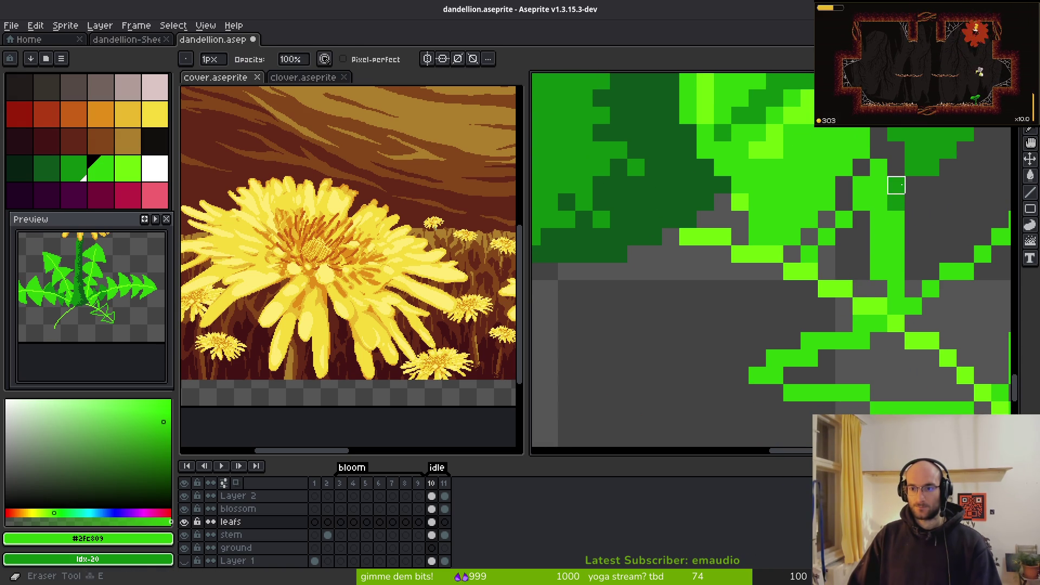
{"action": "key", "text": "b"}
{"action": "scroll", "coordinate": [812, 254], "scroll_direction": "down", "scroll_amount": 1}
{"action": "scroll", "coordinate": [812, 255], "scroll_direction": "left", "scroll_amount": 2}
{"action": "left_click", "coordinate": [812, 255]}
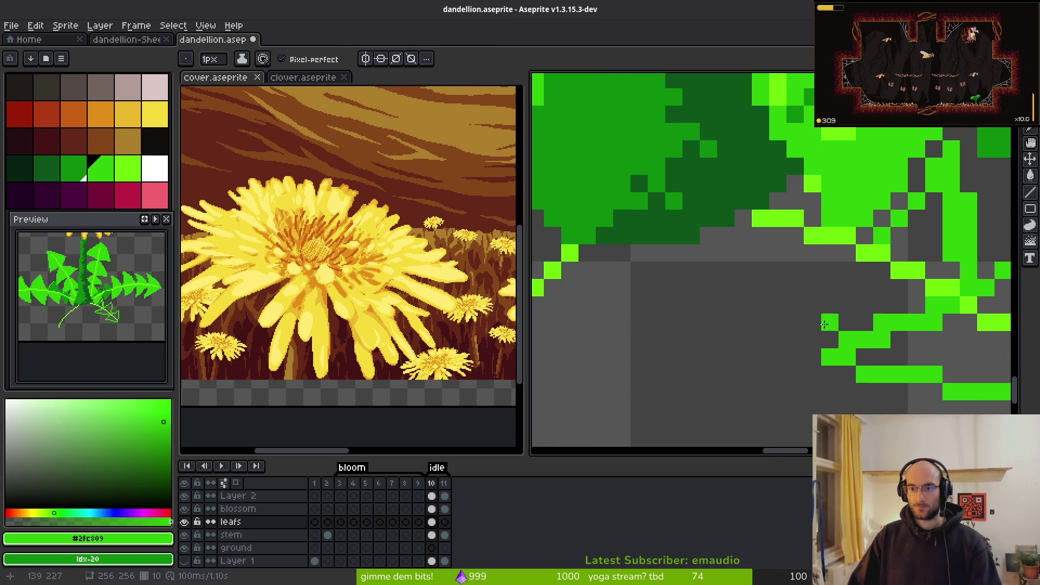
{"action": "left_click_drag", "start_coordinate": [910, 293], "coordinate": [733, 293]}
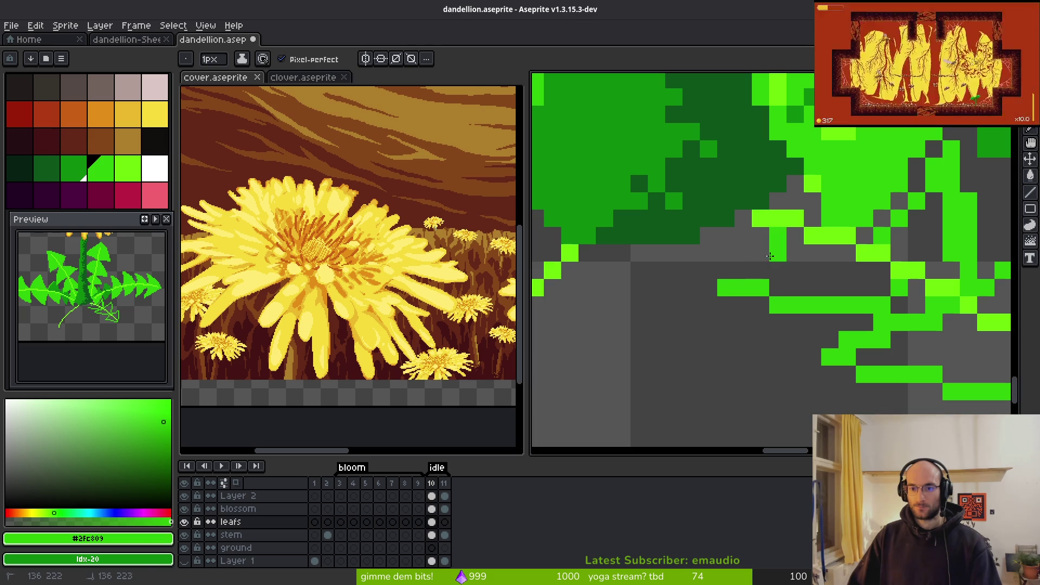
Step: Undo to restore the new leaves' solid bright-green fill
{"action": "key", "text": "w"}
{"action": "scroll", "coordinate": [950, 270], "scroll_direction": "down", "scroll_amount": 2}
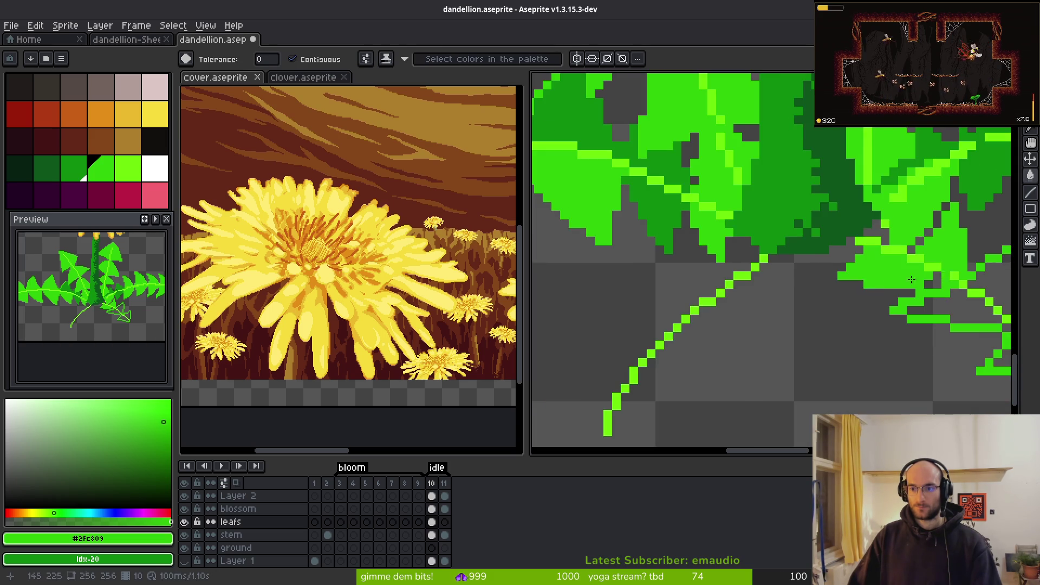
{"action": "key", "text": "ctrl+z"}
{"action": "key", "text": "ctrl+z"}
{"action": "key", "text": "ctrl+z"}
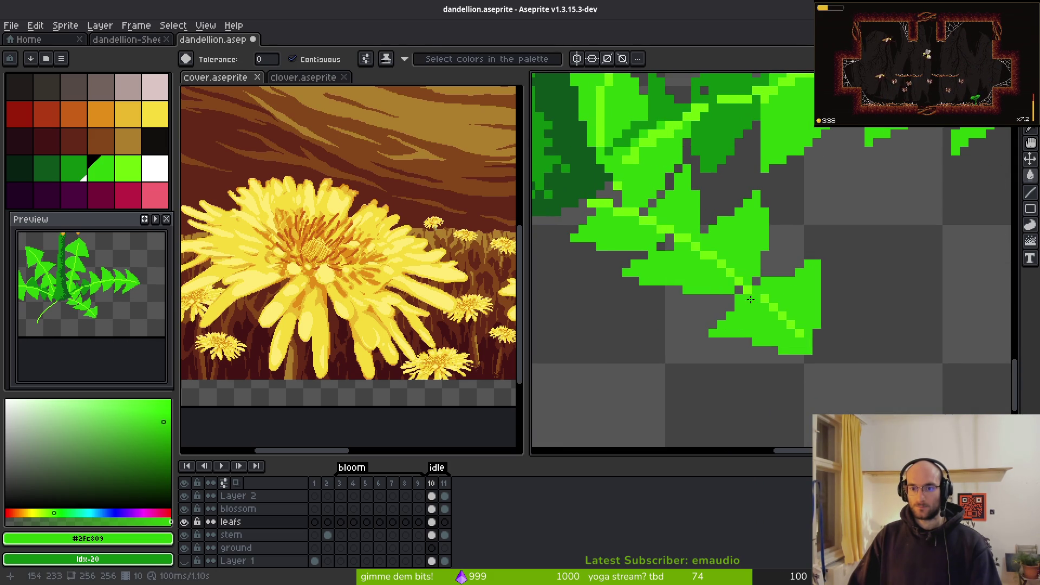
Step: Paint a dark-green midrib across the lower-right leaf with the Pencil
{"action": "key", "text": "f"}
{"action": "scroll", "coordinate": [721, 257], "scroll_direction": "down", "scroll_amount": 4}
{"action": "scroll", "coordinate": [811, 209], "scroll_direction": "up", "scroll_amount": 8}
{"action": "mouse_move", "coordinate": [782, 181]}
{"action": "left_mouse_down"}
{"action": "mouse_move", "coordinate": [725, 252]}
{"action": "mouse_move", "coordinate": [792, 187]}
{"action": "left_mouse_up"}
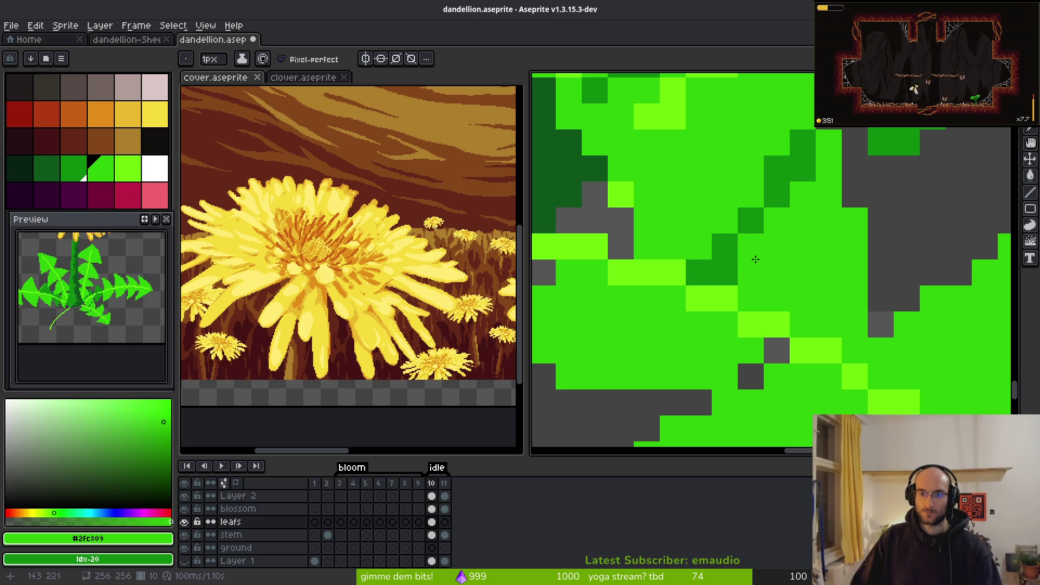
{"action": "scroll", "coordinate": [791, 238], "scroll_direction": "down", "scroll_amount": 4}
{"action": "scroll", "coordinate": [808, 284], "scroll_direction": "up", "scroll_amount": 3}
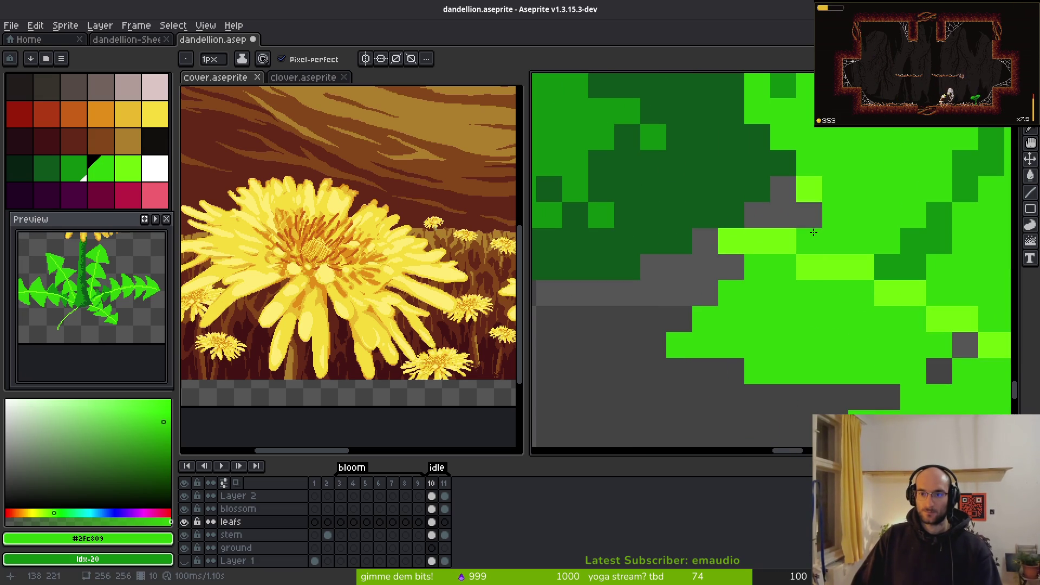
{"action": "scroll", "coordinate": [812, 227], "scroll_direction": "down", "scroll_amount": 3}
{"action": "scroll", "coordinate": [738, 282], "scroll_direction": "up", "scroll_amount": 3}
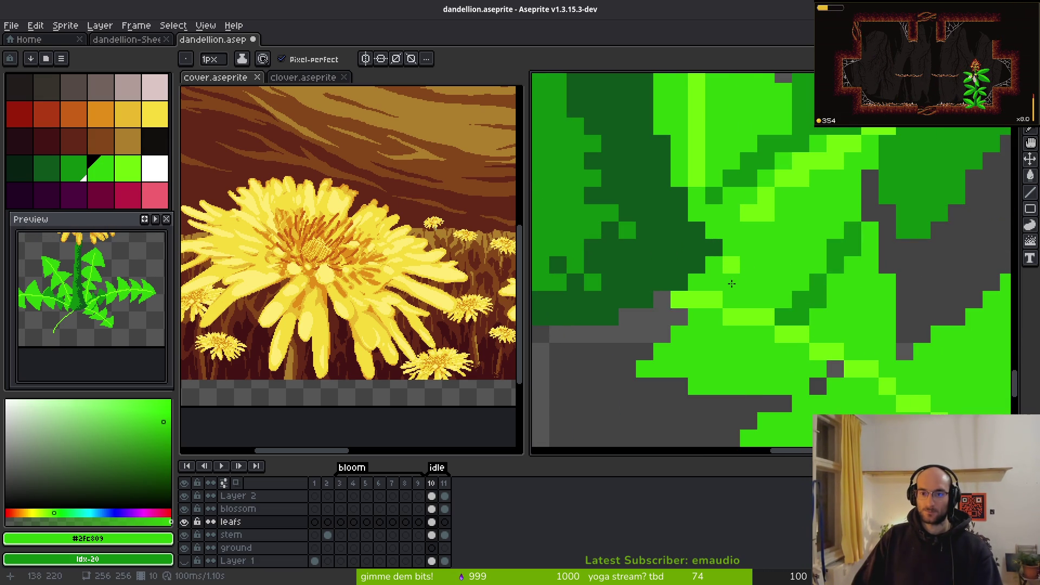
{"action": "scroll", "coordinate": [740, 242], "scroll_direction": "down", "scroll_amount": 3}
{"action": "scroll", "coordinate": [852, 262], "scroll_direction": "up", "scroll_amount": 3}
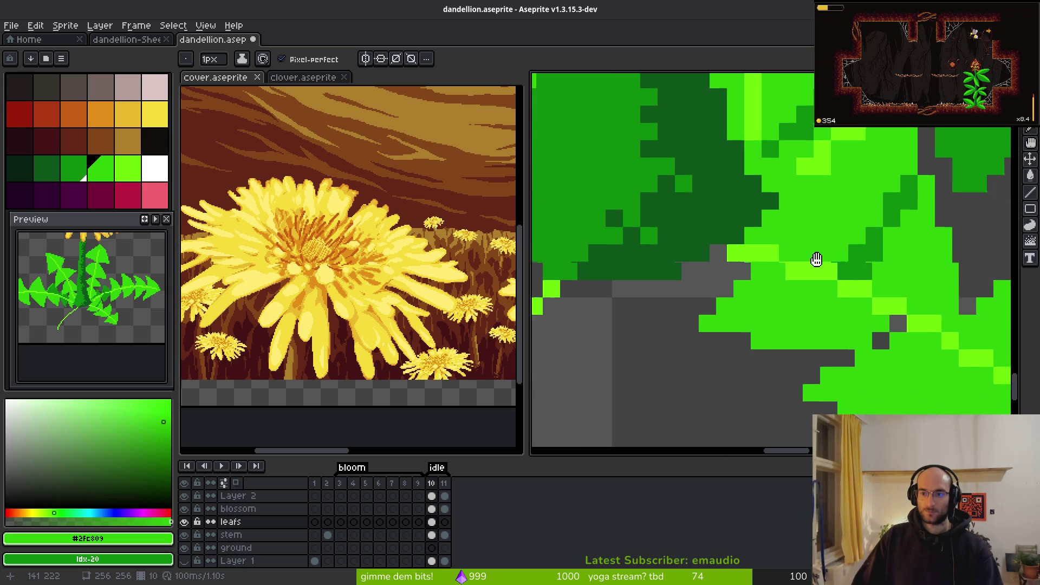
{"action": "scroll", "coordinate": [870, 194], "scroll_direction": "down", "scroll_amount": 3}
{"action": "scroll", "coordinate": [823, 221], "scroll_direction": "up", "scroll_amount": 3}
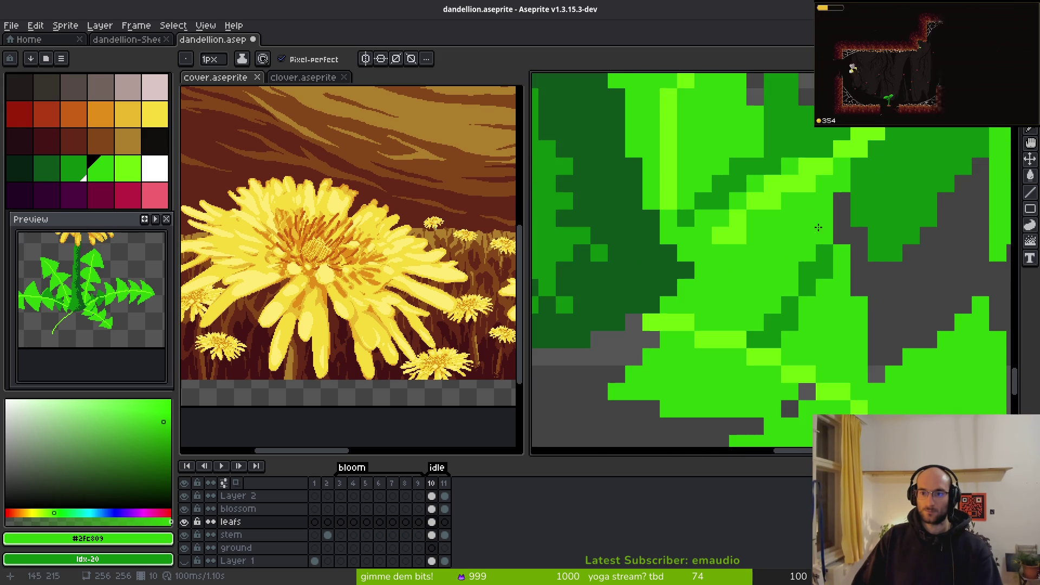
Step: Add dark-green shading strokes and patches along the leaf
{"action": "mouse_move", "coordinate": [717, 277]}
{"action": "left_mouse_down"}
{"action": "mouse_move", "coordinate": [761, 323]}
{"action": "mouse_move", "coordinate": [764, 350]}
{"action": "left_mouse_up"}
{"action": "left_click", "coordinate": [736, 320]}
{"action": "mouse_move", "coordinate": [720, 271]}
{"action": "left_mouse_down"}
{"action": "mouse_move", "coordinate": [702, 304]}
{"action": "mouse_move", "coordinate": [696, 287]}
{"action": "left_mouse_up"}
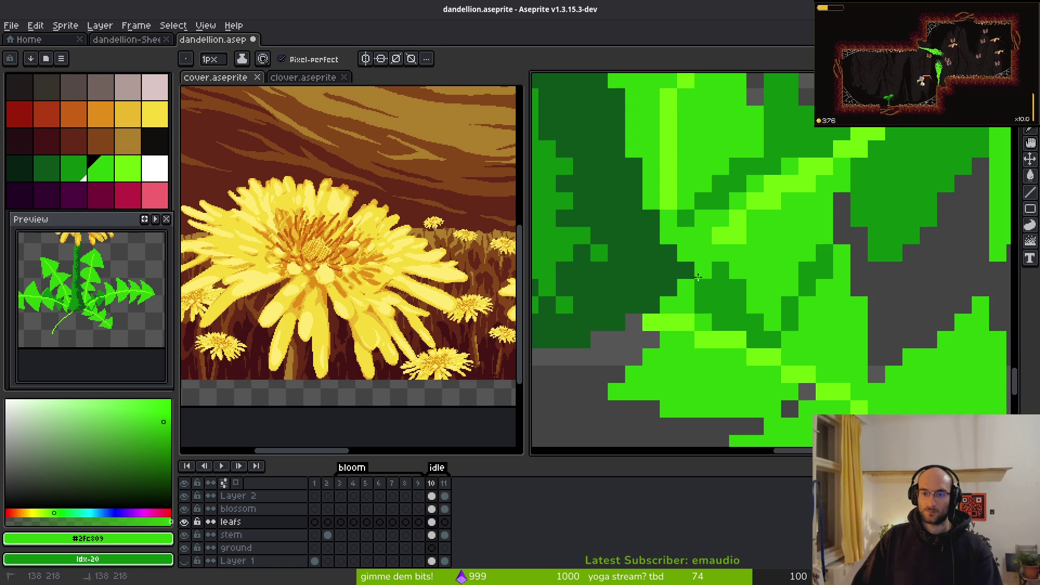
{"action": "scroll", "coordinate": [700, 273], "scroll_direction": "down", "scroll_amount": 3}
{"action": "scroll", "coordinate": [775, 325], "scroll_direction": "up", "scroll_amount": 3}
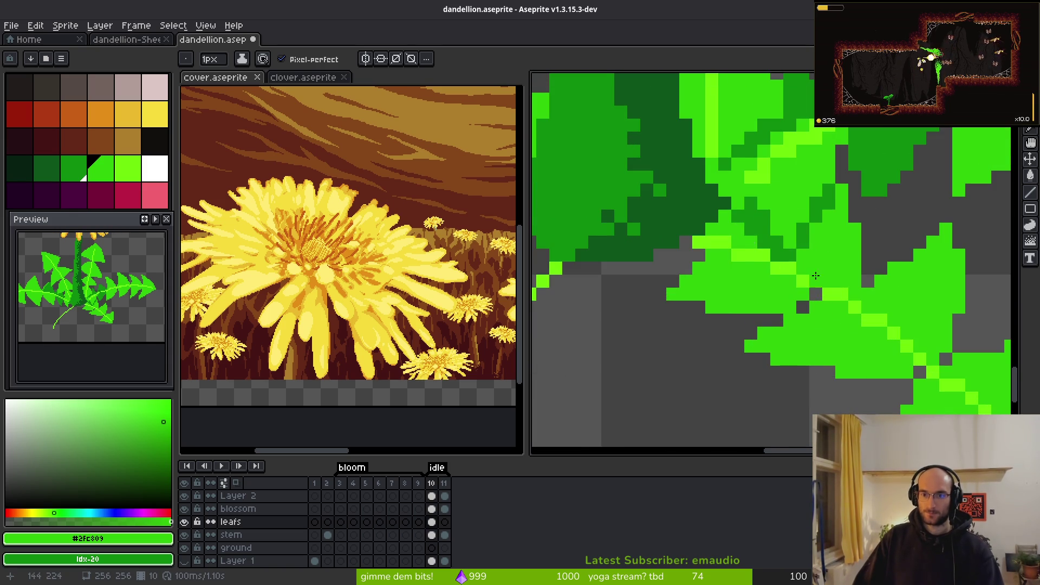
{"action": "scroll", "coordinate": [797, 277], "scroll_direction": "down", "scroll_amount": 2}
{"action": "scroll", "coordinate": [829, 281], "scroll_direction": "up", "scroll_amount": 3}
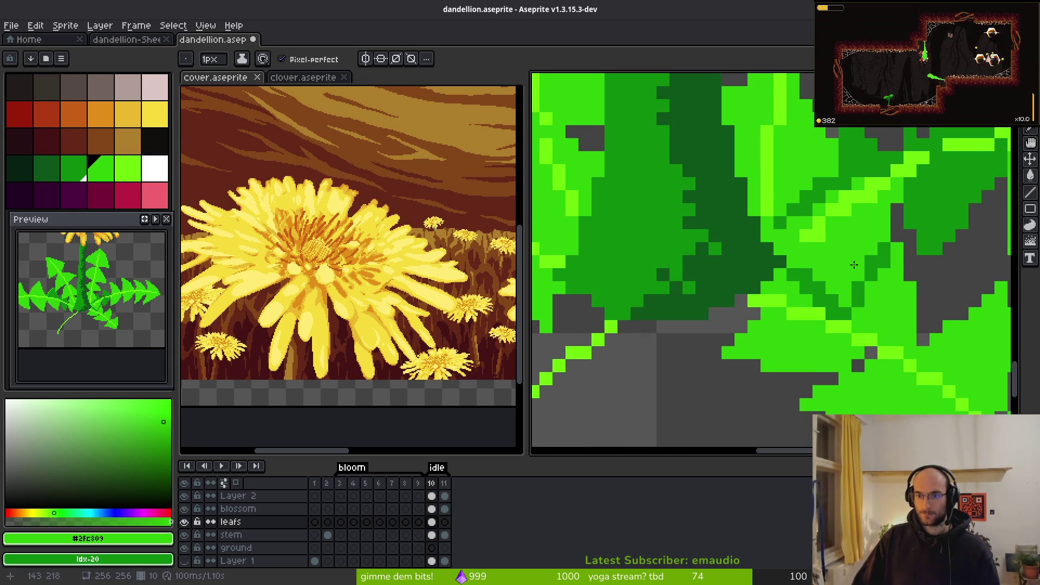
{"action": "scroll", "coordinate": [854, 263], "scroll_direction": "down", "scroll_amount": 3}
{"action": "scroll", "coordinate": [811, 261], "scroll_direction": "up", "scroll_amount": 3}
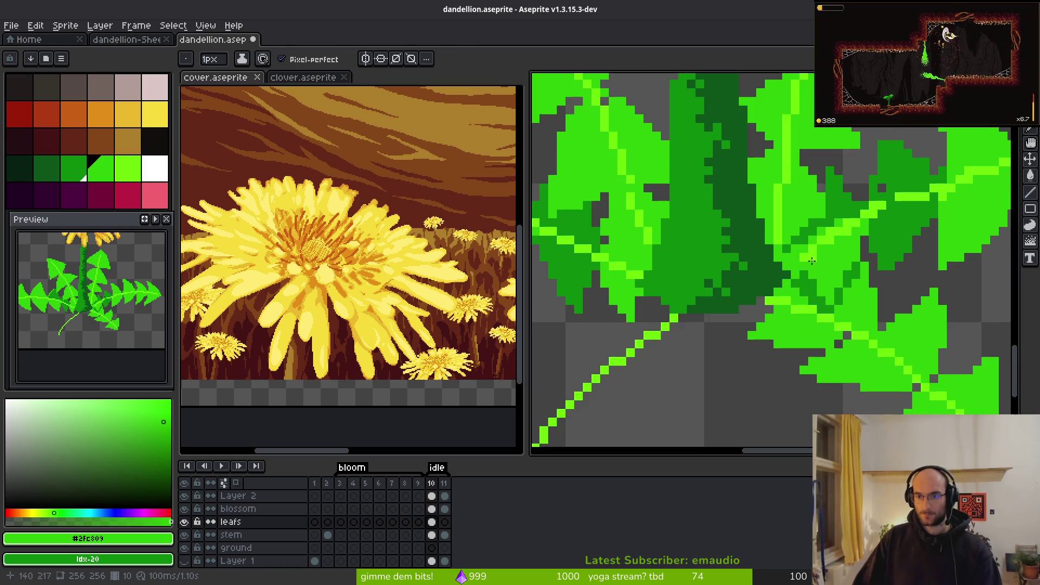
Step: Set #6cff0a as drawing colour and #2fc809 as secondary, then save dandellion.aseprite
{"action": "left_click", "coordinate": [797, 264], "text": "alt"}
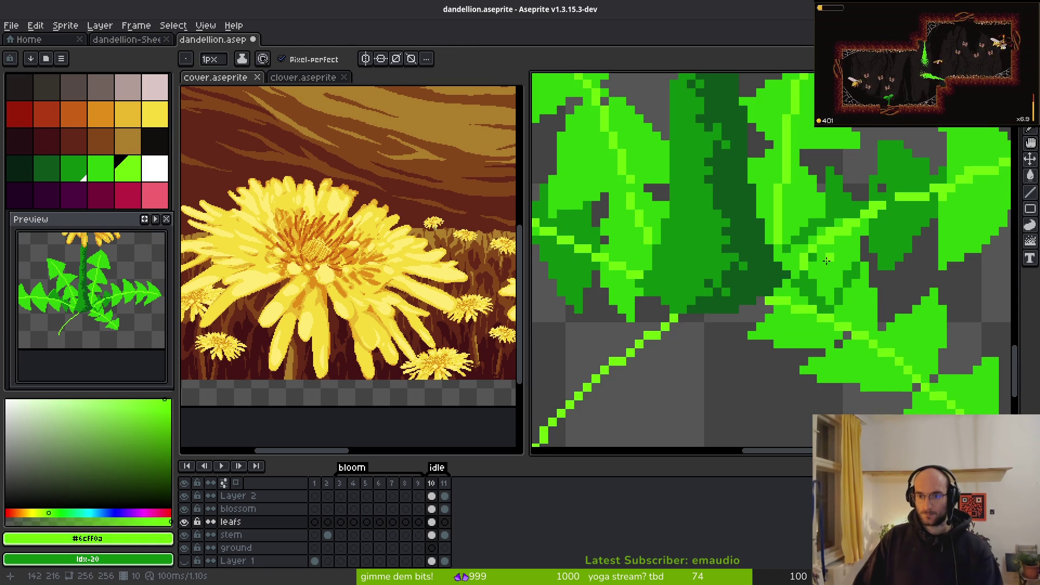
{"action": "right_click", "coordinate": [810, 260], "text": "alt"}
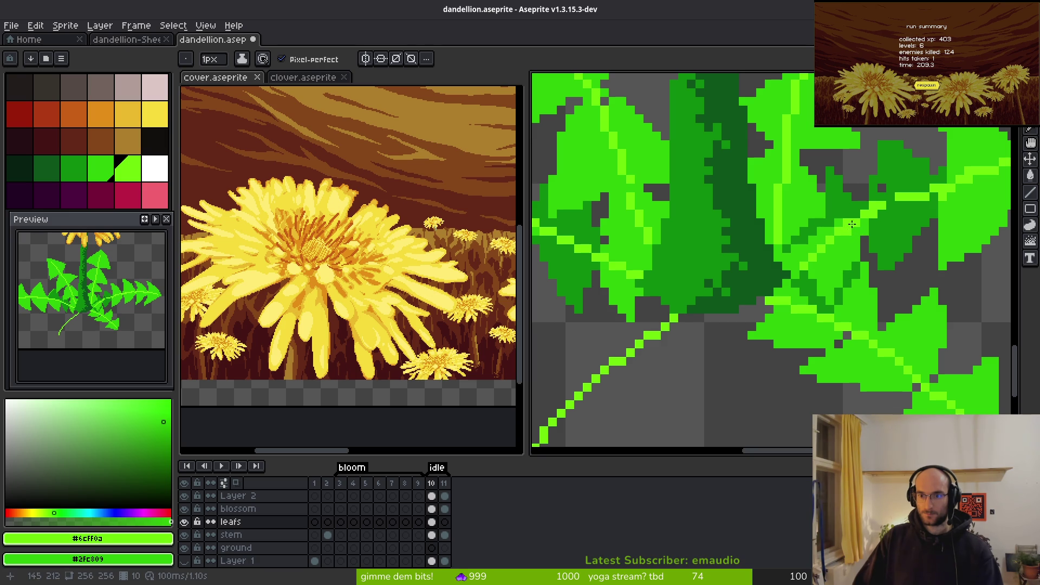
{"action": "scroll", "coordinate": [889, 208], "scroll_direction": "down", "scroll_amount": 5}
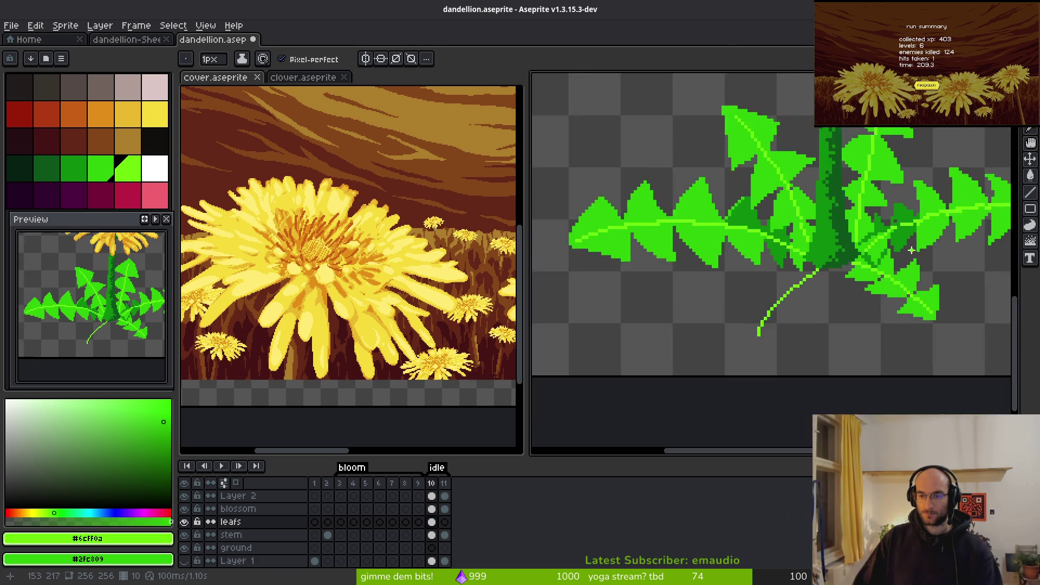
{"action": "scroll", "coordinate": [875, 212], "scroll_direction": "up", "scroll_amount": 5}
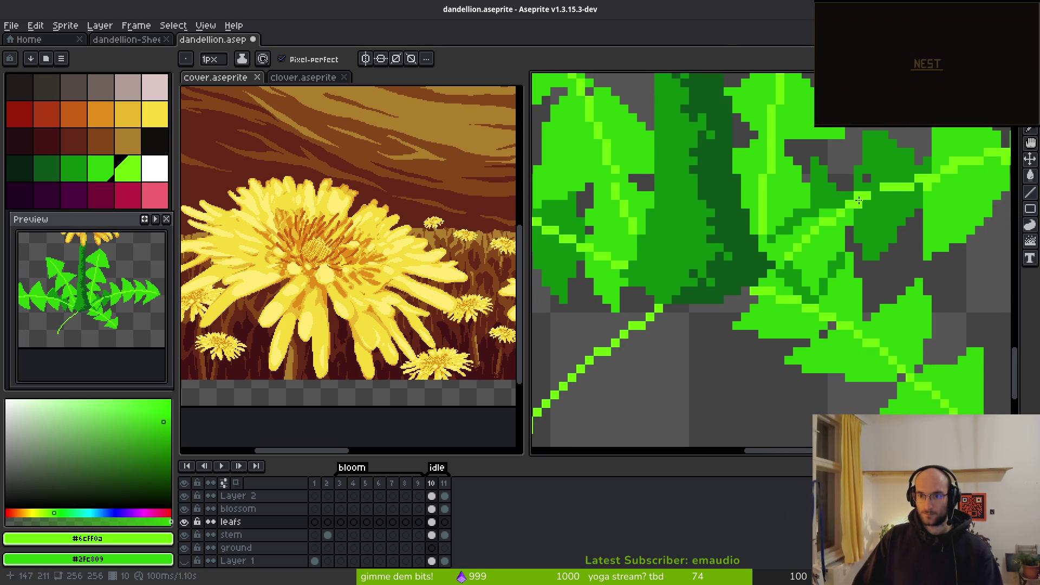
{"action": "scroll", "coordinate": [907, 222], "scroll_direction": "up", "scroll_amount": 1}
{"action": "scroll", "coordinate": [894, 227], "scroll_direction": "down", "scroll_amount": 2}
{"action": "key", "text": "ctrl+s"}
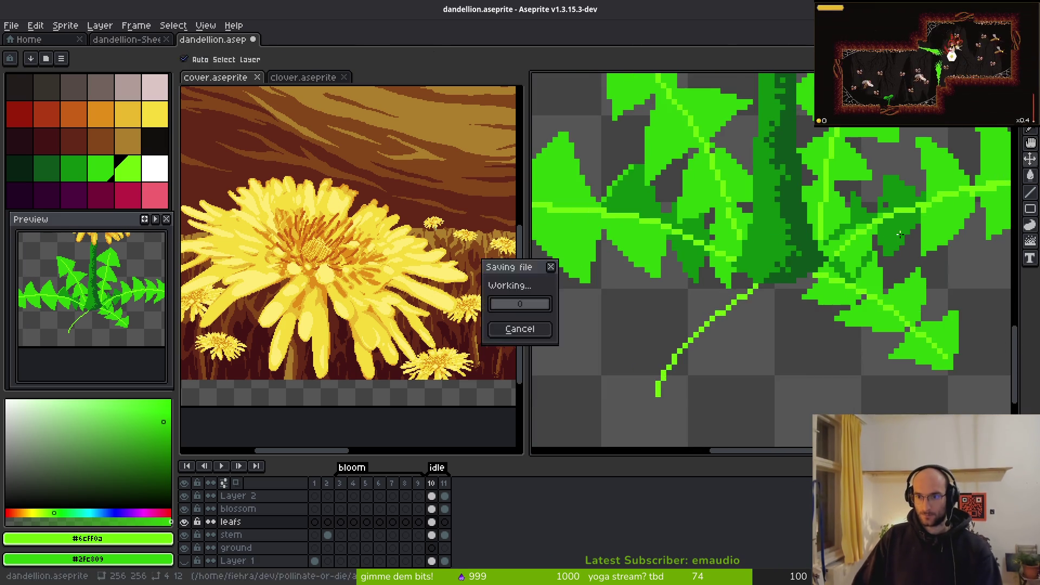
Step: Eyedrop leaf green #2fc809 as drawing colour and dark green #0e8b0e as secondary
{"action": "scroll", "coordinate": [850, 271], "scroll_direction": "down", "scroll_amount": 2}
{"action": "scroll", "coordinate": [844, 282], "scroll_direction": "up", "scroll_amount": 4}
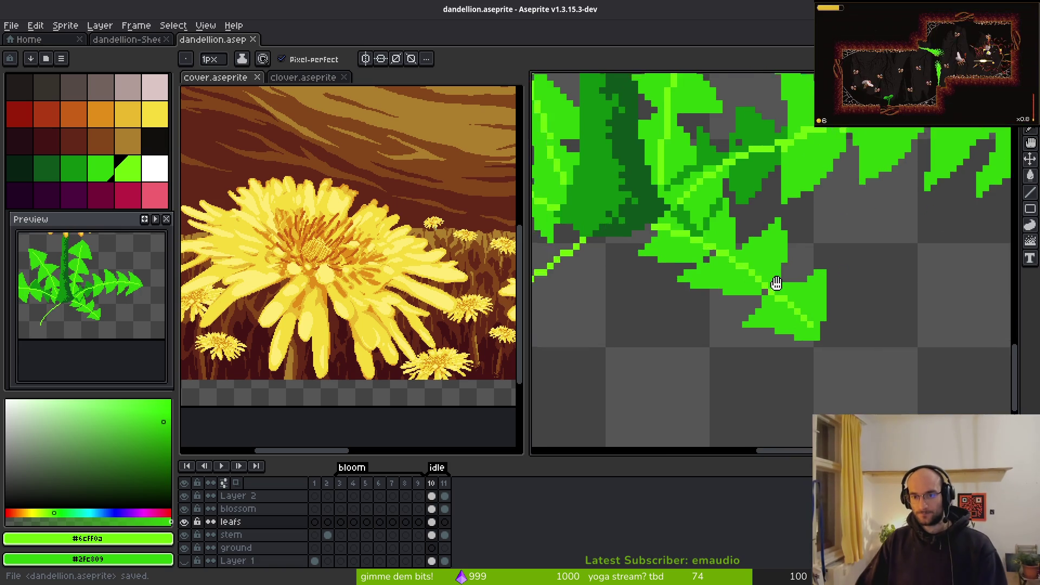
{"action": "left_click", "coordinate": [789, 332], "text": "alt"}
{"action": "right_click", "coordinate": [742, 307], "text": "alt"}
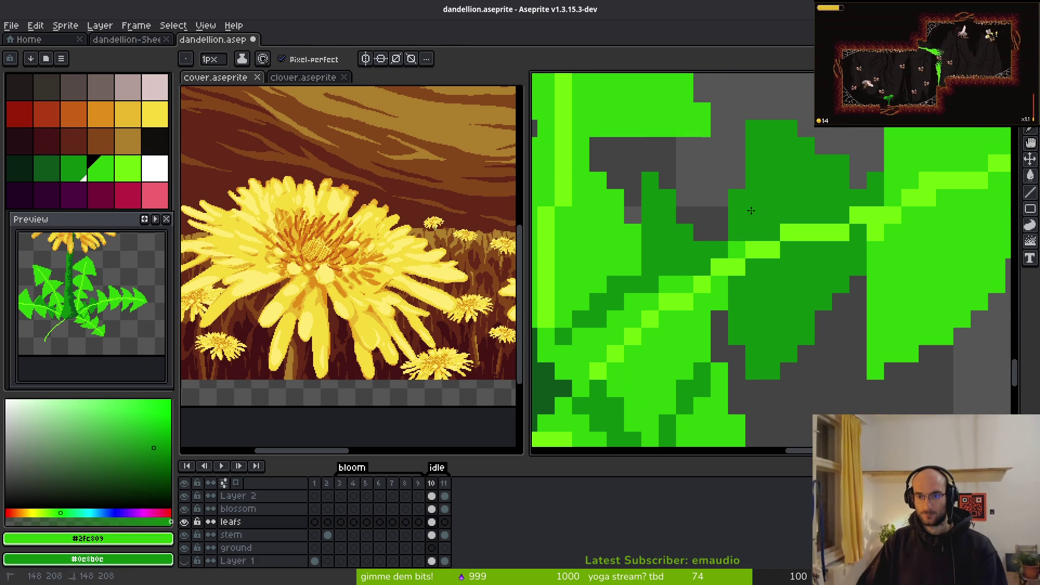
{"action": "scroll", "coordinate": [812, 309], "scroll_direction": "down", "scroll_amount": 3}
{"action": "scroll", "coordinate": [845, 304], "scroll_direction": "up", "scroll_amount": 3}
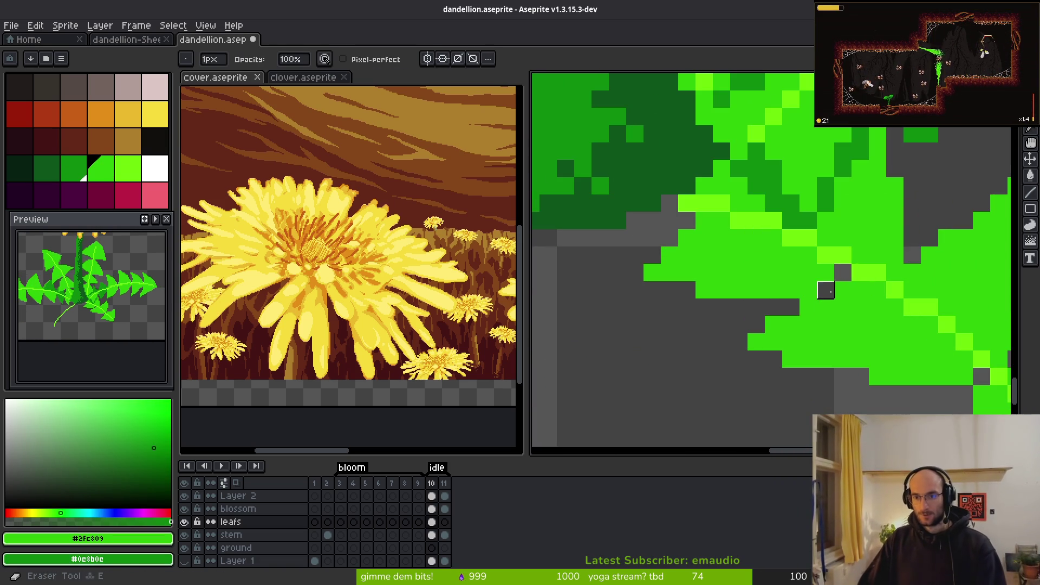
{"action": "scroll", "coordinate": [808, 307], "scroll_direction": "down", "scroll_amount": 2}
{"action": "scroll", "coordinate": [800, 340], "scroll_direction": "up", "scroll_amount": 4}
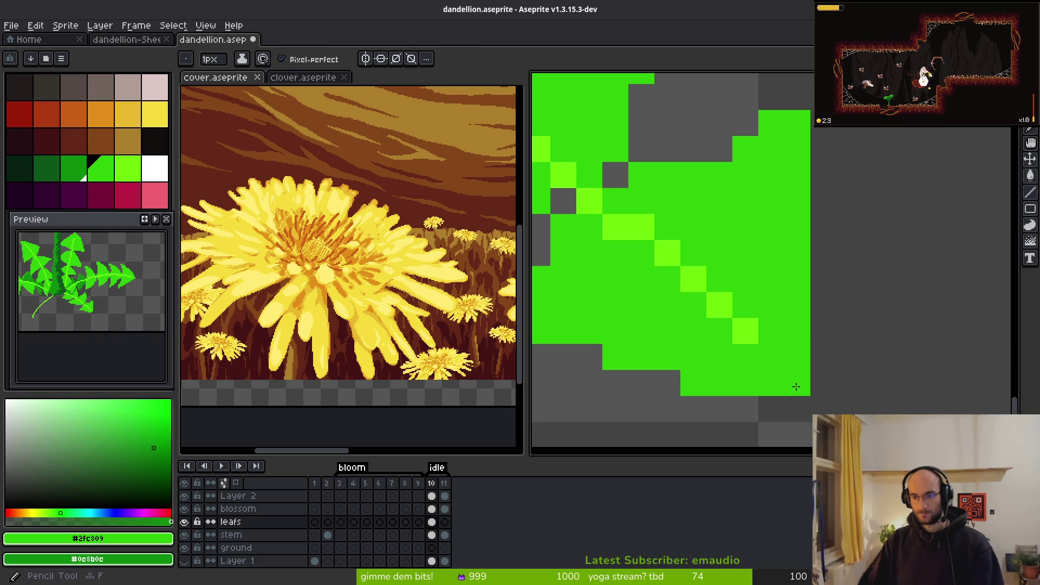
{"action": "scroll", "coordinate": [796, 379], "scroll_direction": "down", "scroll_amount": 3}
{"action": "scroll", "coordinate": [848, 325], "scroll_direction": "up", "scroll_amount": 3}
{"action": "scroll", "coordinate": [845, 319], "scroll_direction": "down", "scroll_amount": 3}
Step: Pan to the stem's lower end and toggle Layer 1 visible, then hidden again
{"action": "mouse_move", "coordinate": [845, 319]}
{"action": "left_mouse_down"}
{"action": "mouse_move", "coordinate": [891, 304]}
{"action": "mouse_move", "coordinate": [739, 266]}
{"action": "left_mouse_up"}
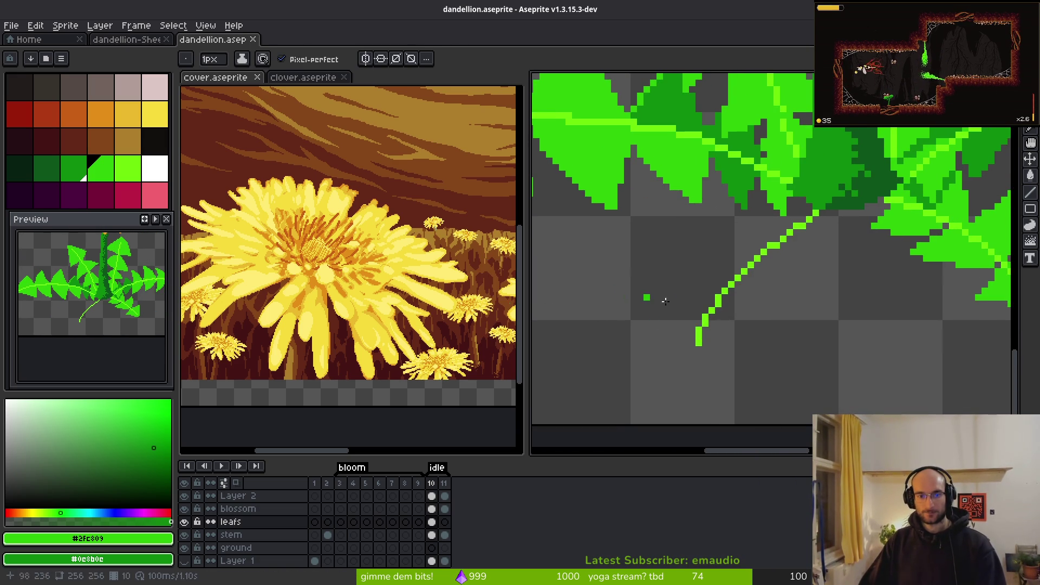
{"action": "left_click", "coordinate": [184, 561]}
{"action": "left_click_drag", "start_coordinate": [173, 565], "coordinate": [174, 565]}
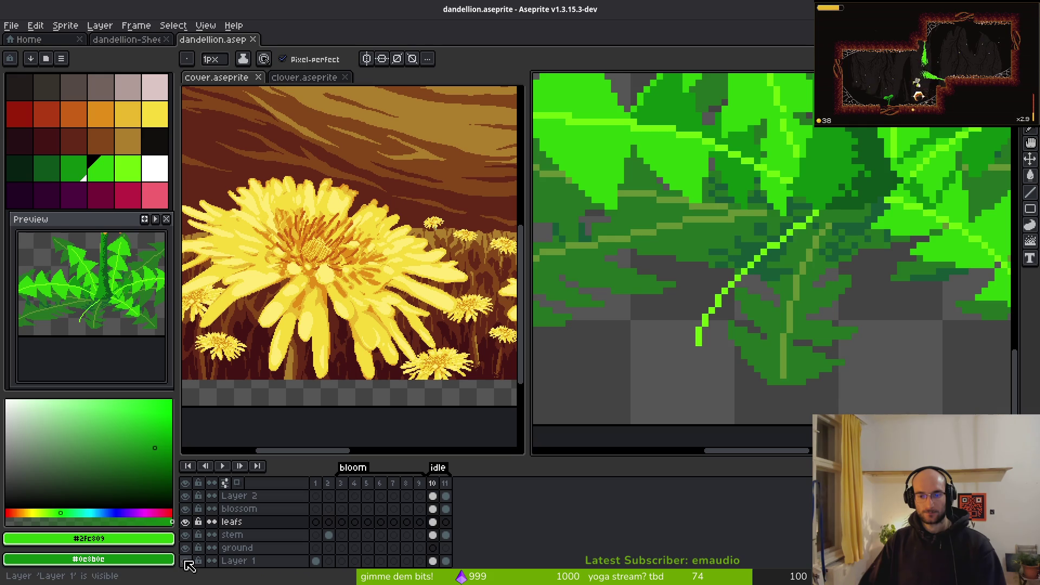
{"action": "left_click", "coordinate": [185, 562]}
{"action": "scroll", "coordinate": [819, 337], "scroll_direction": "up", "scroll_amount": 2}
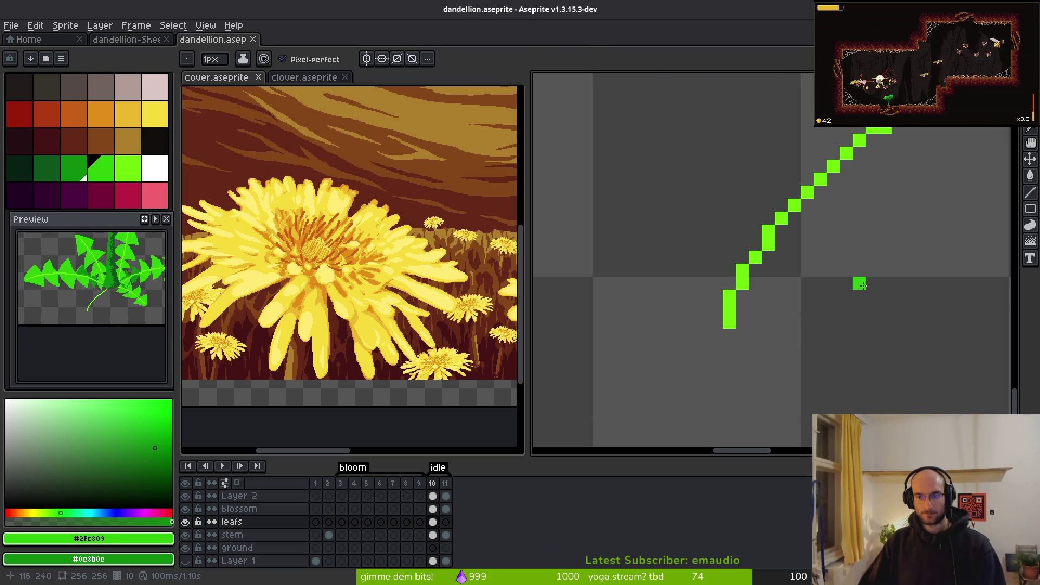
Step: Start a new leaf with a vertical bright-green edge rising to a tip pixel
{"action": "mouse_move", "coordinate": [862, 270]}
{"action": "left_mouse_down"}
{"action": "mouse_move", "coordinate": [732, 348]}
{"action": "mouse_move", "coordinate": [729, 362]}
{"action": "mouse_move", "coordinate": [858, 282]}
{"action": "mouse_move", "coordinate": [708, 350]}
{"action": "mouse_move", "coordinate": [684, 251]}
{"action": "mouse_move", "coordinate": [741, 241]}
{"action": "mouse_move", "coordinate": [818, 261]}
{"action": "mouse_move", "coordinate": [816, 237]}
{"action": "left_mouse_up"}
{"action": "key", "text": "ctrl+z"}
{"action": "scroll", "coordinate": [764, 202], "scroll_direction": "up", "scroll_amount": 2}
{"action": "left_click", "coordinate": [730, 276]}
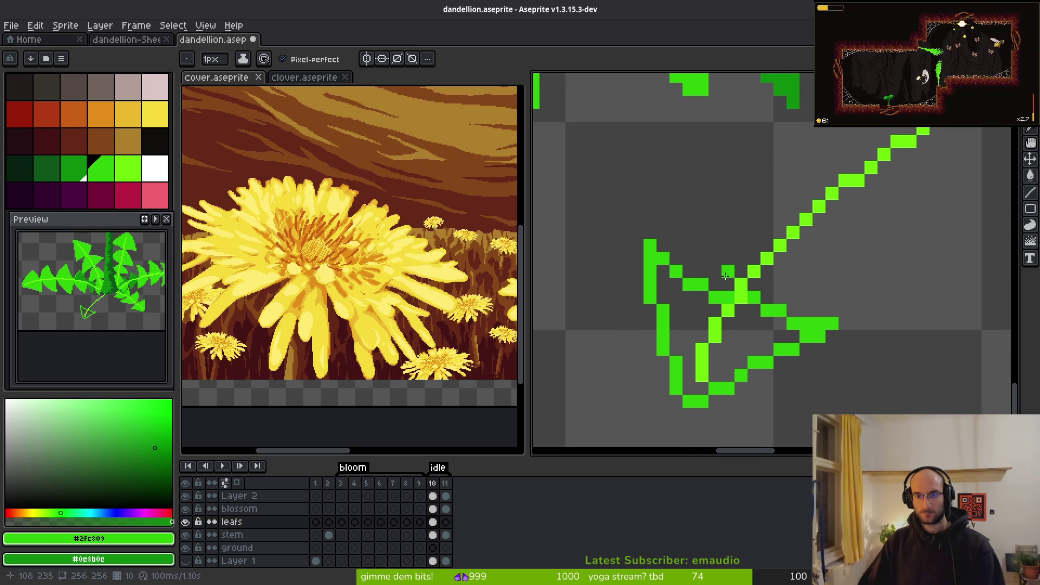
{"action": "left_click_drag", "start_coordinate": [706, 162], "coordinate": [730, 269]}
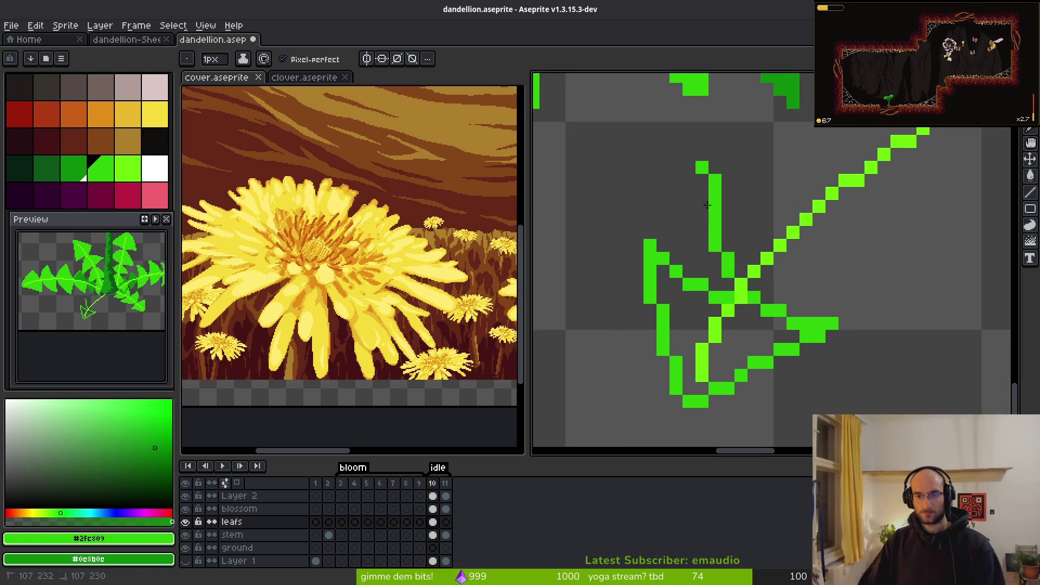
{"action": "left_click_drag", "start_coordinate": [708, 213], "coordinate": [714, 167]}
{"action": "left_click", "coordinate": [703, 144]}
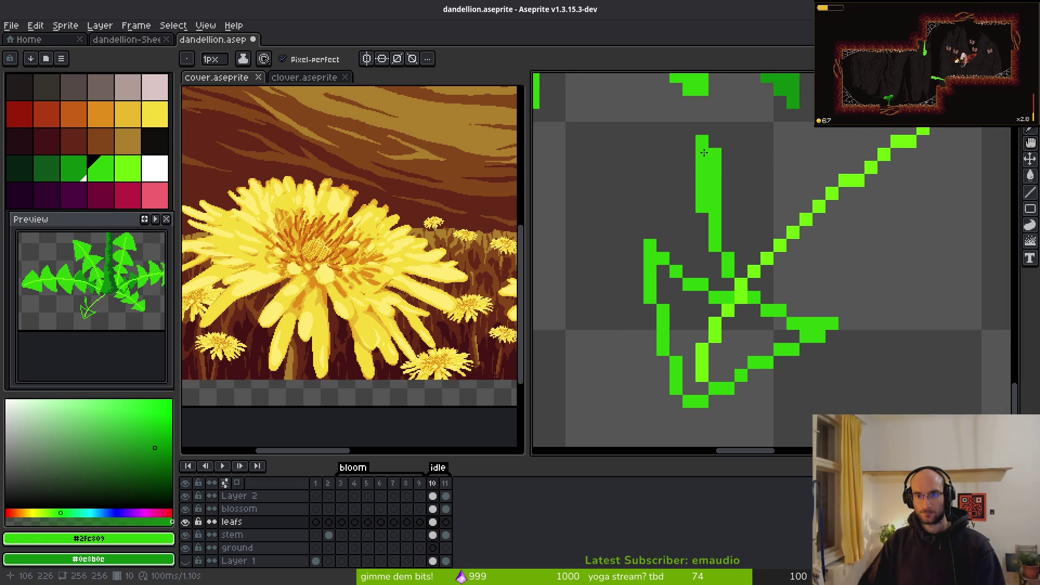
Step: Draw diagonal leaf edges alongside the stem and add dark-green pixels on the edge
{"action": "mouse_move", "coordinate": [719, 162]}
{"action": "left_mouse_down"}
{"action": "mouse_move", "coordinate": [806, 206]}
{"action": "mouse_move", "coordinate": [920, 233]}
{"action": "mouse_move", "coordinate": [769, 287]}
{"action": "mouse_move", "coordinate": [713, 357]}
{"action": "left_mouse_up"}
{"action": "left_click", "coordinate": [733, 205]}
{"action": "mouse_move", "coordinate": [719, 145]}
{"action": "left_mouse_down"}
{"action": "mouse_move", "coordinate": [707, 205]}
{"action": "mouse_move", "coordinate": [726, 223]}
{"action": "mouse_move", "coordinate": [897, 192]}
{"action": "mouse_move", "coordinate": [825, 186]}
{"action": "left_mouse_up"}
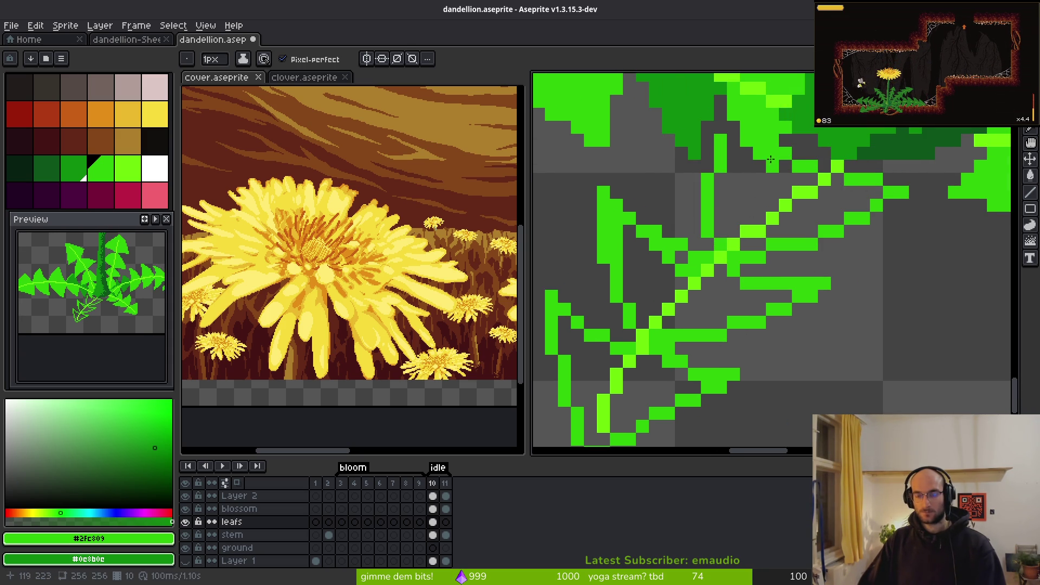
{"action": "mouse_move", "coordinate": [729, 137]}
{"action": "left_mouse_down"}
{"action": "mouse_move", "coordinate": [785, 178]}
{"action": "mouse_move", "coordinate": [721, 157]}
{"action": "mouse_move", "coordinate": [851, 202]}
{"action": "left_mouse_up"}
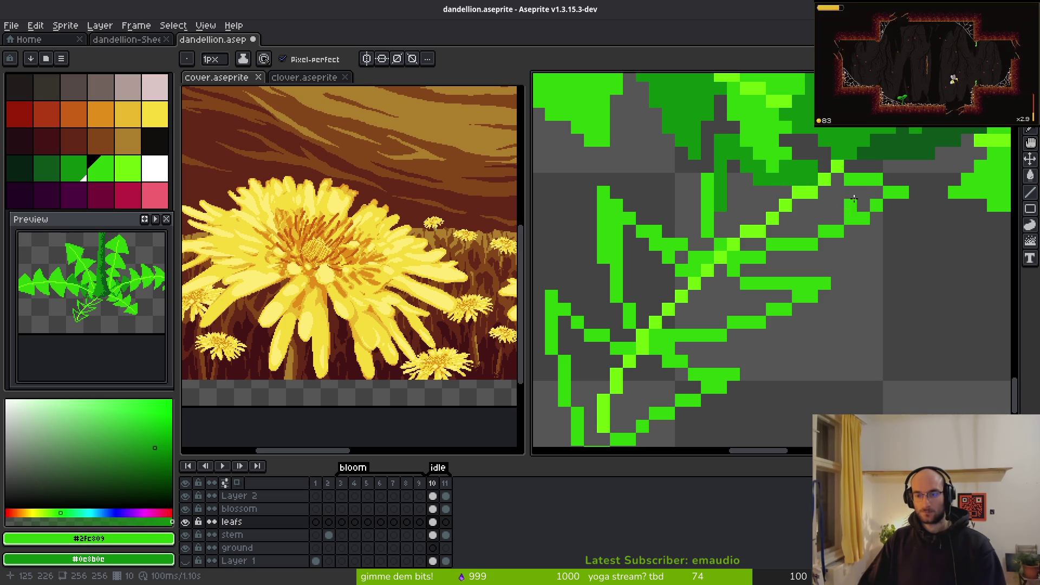
{"action": "left_click_drag", "start_coordinate": [780, 228], "coordinate": [792, 233]}
Step: Bucket-fill the upper leaf gaps and bright blocks dark green
{"action": "key", "text": "g"}
{"action": "left_click", "coordinate": [822, 225]}
{"action": "left_click", "coordinate": [863, 178]}
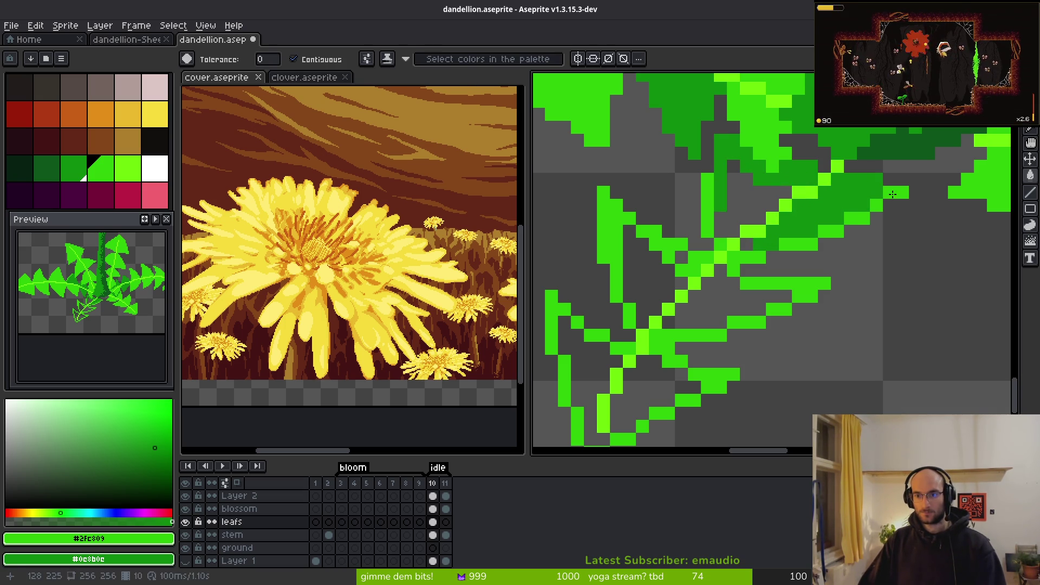
{"action": "left_click_drag", "start_coordinate": [862, 210], "coordinate": [768, 250]}
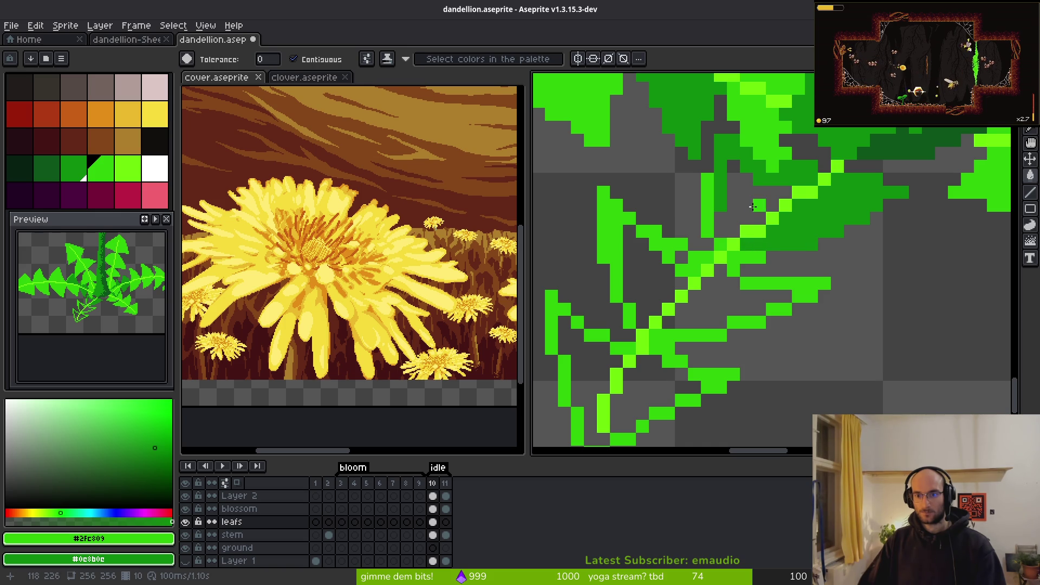
{"action": "left_click", "coordinate": [753, 211]}
{"action": "left_click", "coordinate": [708, 206]}
{"action": "left_click", "coordinate": [747, 260]}
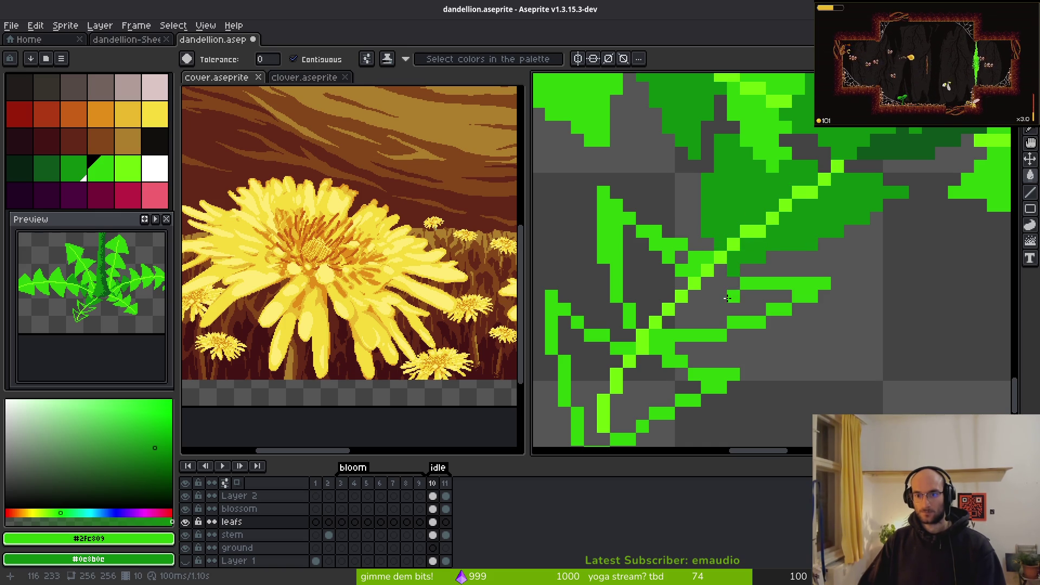
Step: Fill the remaining grey gaps in the lower leaves bright green
{"action": "left_click", "coordinate": [744, 309]}
{"action": "left_click", "coordinate": [652, 279]}
{"action": "left_click", "coordinate": [653, 400]}
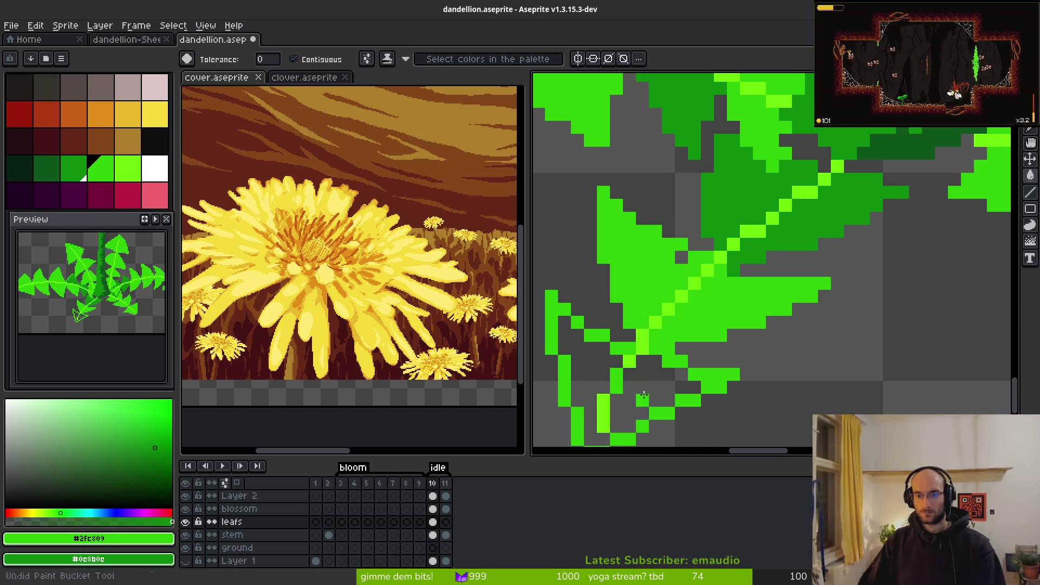
{"action": "left_click", "coordinate": [599, 381]}
{"action": "scroll", "coordinate": [600, 382], "scroll_direction": "down", "scroll_amount": 5}
{"action": "scroll", "coordinate": [704, 336], "scroll_direction": "up", "scroll_amount": 5}
Step: Return to the Pencil and save dandellion.aseprite
{"action": "key", "text": "b"}
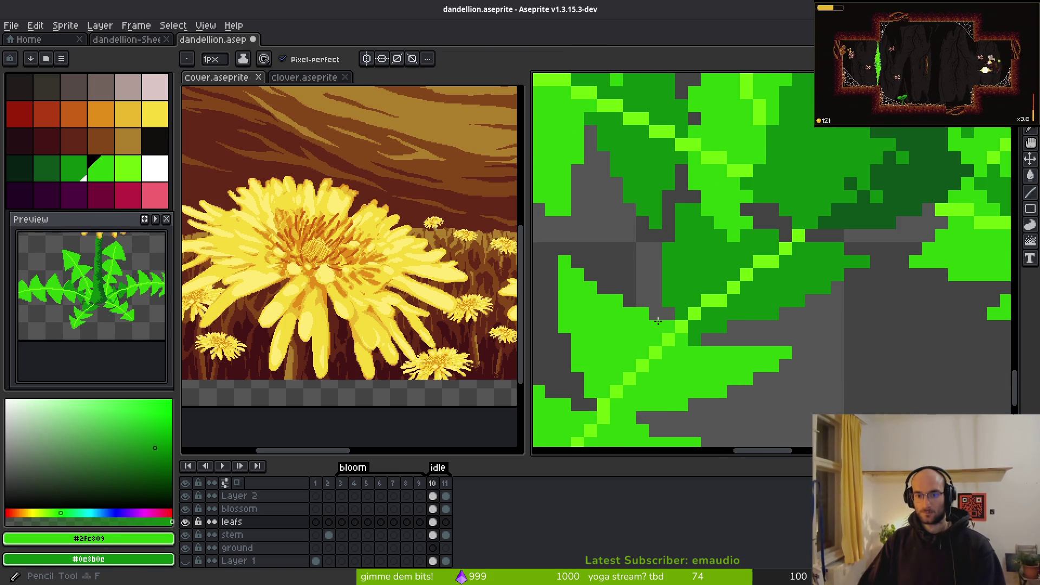
{"action": "scroll", "coordinate": [783, 339], "scroll_direction": "down", "scroll_amount": 5}
{"action": "scroll", "coordinate": [783, 339], "scroll_direction": "down", "scroll_amount": 4}
{"action": "key", "text": "ctrl+s"}
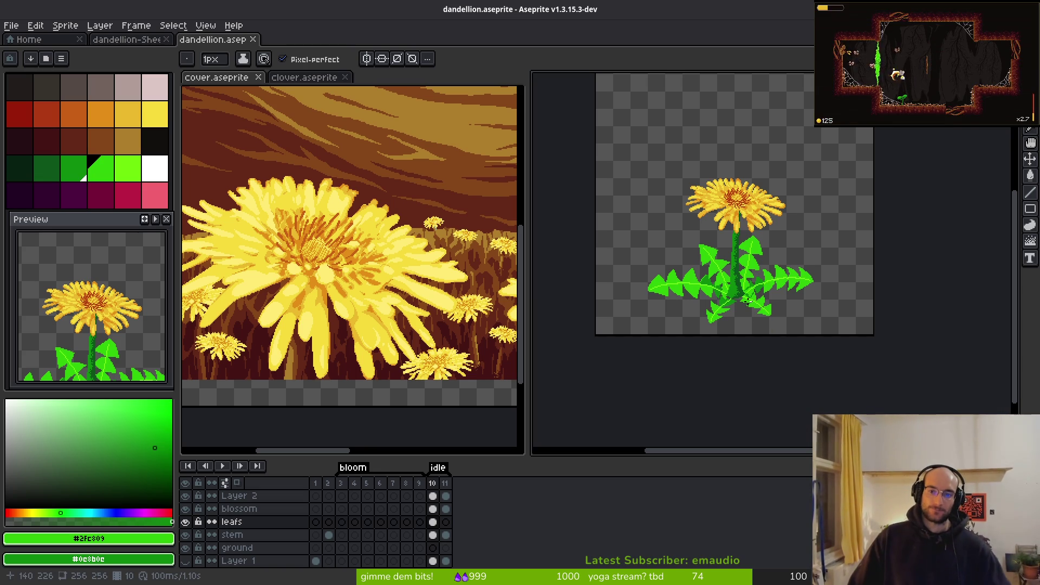
Step: Zoom in on the leaves and eyedrop dark green #0e8b0e as the drawing colour
{"action": "scroll", "coordinate": [727, 209], "scroll_direction": "up", "scroll_amount": 3}
{"action": "scroll", "coordinate": [744, 226], "scroll_direction": "down", "scroll_amount": 5}
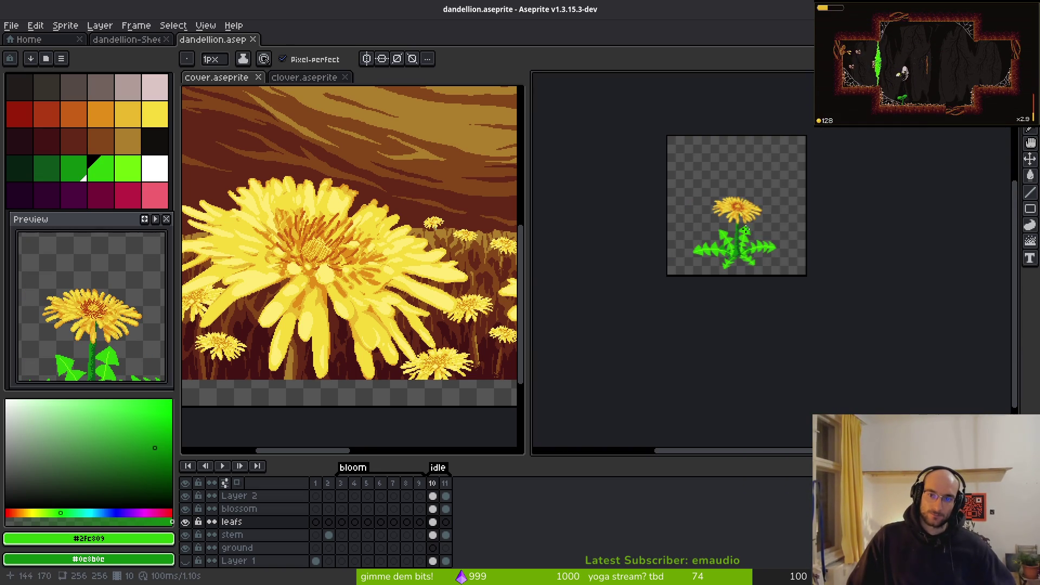
{"action": "scroll", "coordinate": [761, 254], "scroll_direction": "up", "scroll_amount": 3}
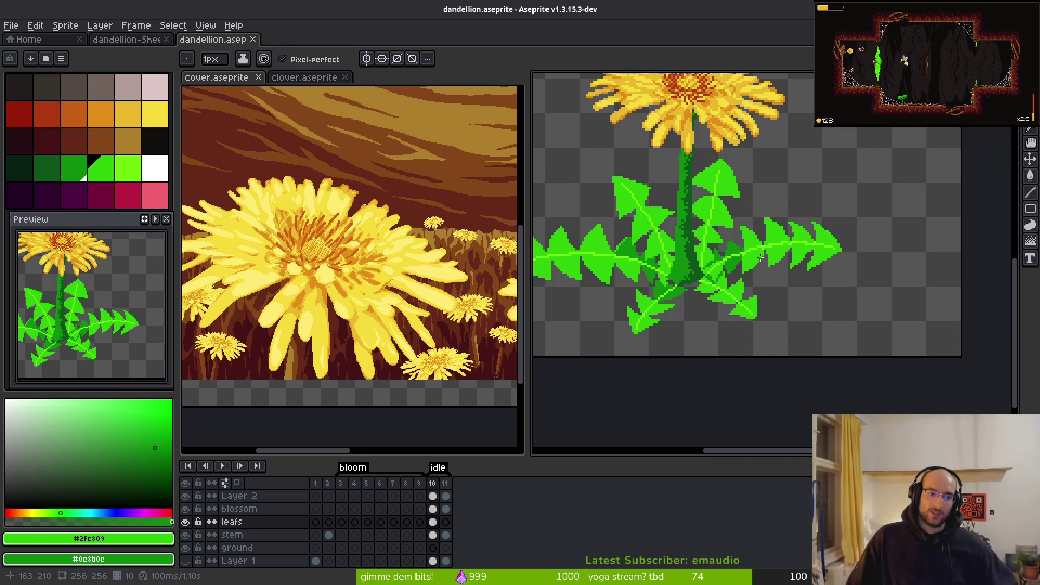
{"action": "scroll", "coordinate": [749, 240], "scroll_direction": "down", "scroll_amount": 3}
{"action": "scroll", "coordinate": [742, 303], "scroll_direction": "up", "scroll_amount": 1}
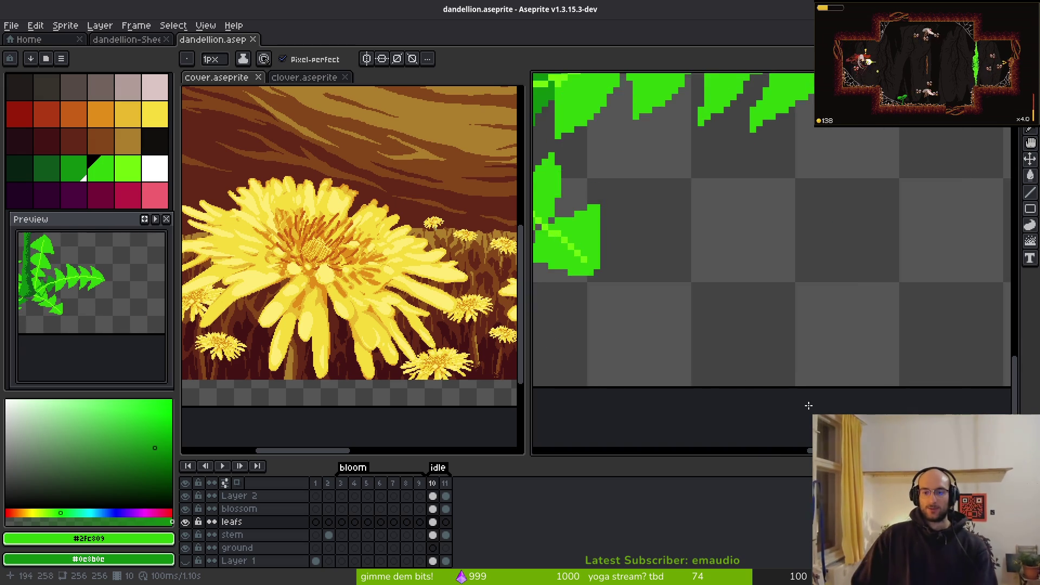
{"action": "scroll", "coordinate": [812, 395], "scroll_direction": "up", "scroll_amount": 5}
{"action": "left_click", "coordinate": [807, 287], "text": "alt"}
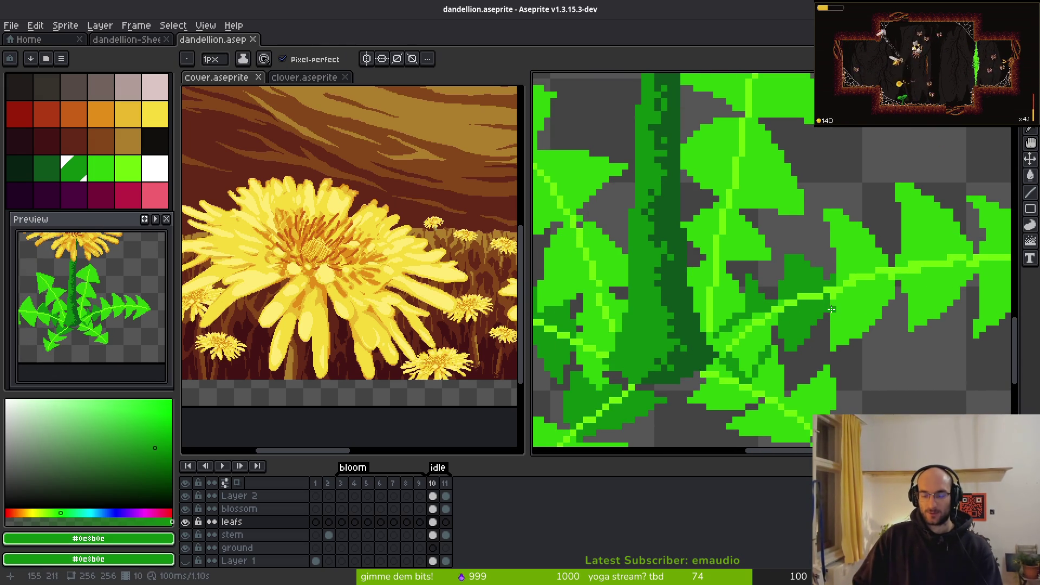
Step: Replace the dark leaf green #0e8b0e with the dark stem green #0d541b
{"action": "right_click", "coordinate": [696, 316], "text": "alt"}
{"action": "key", "text": "shift+r"}
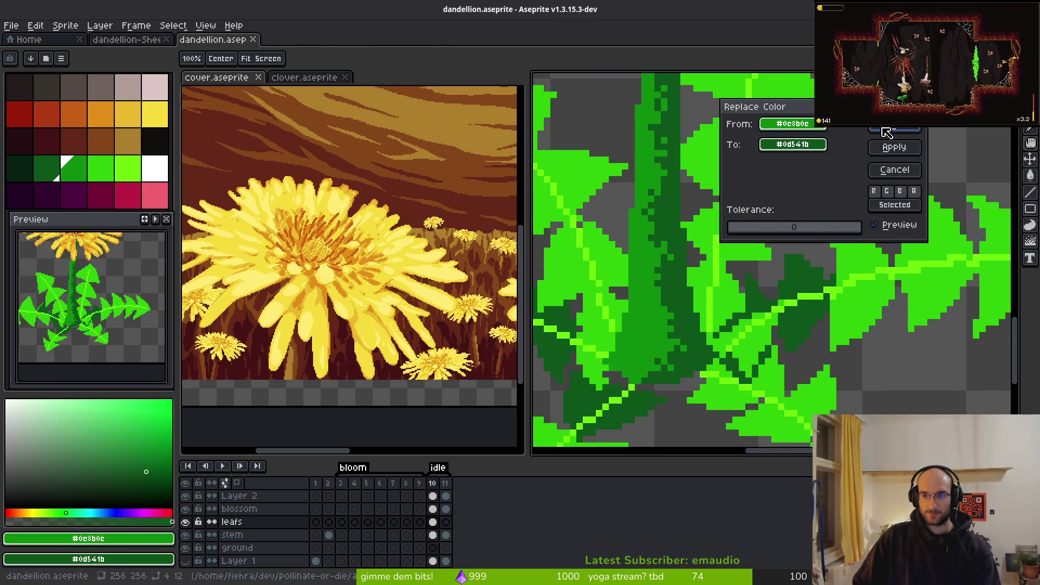
{"action": "key", "text": "Return"}
Step: Replace the bright leaf green with the mid leaf green
{"action": "left_click", "coordinate": [735, 284], "text": "alt"}
{"action": "right_click", "coordinate": [644, 298], "text": "alt"}
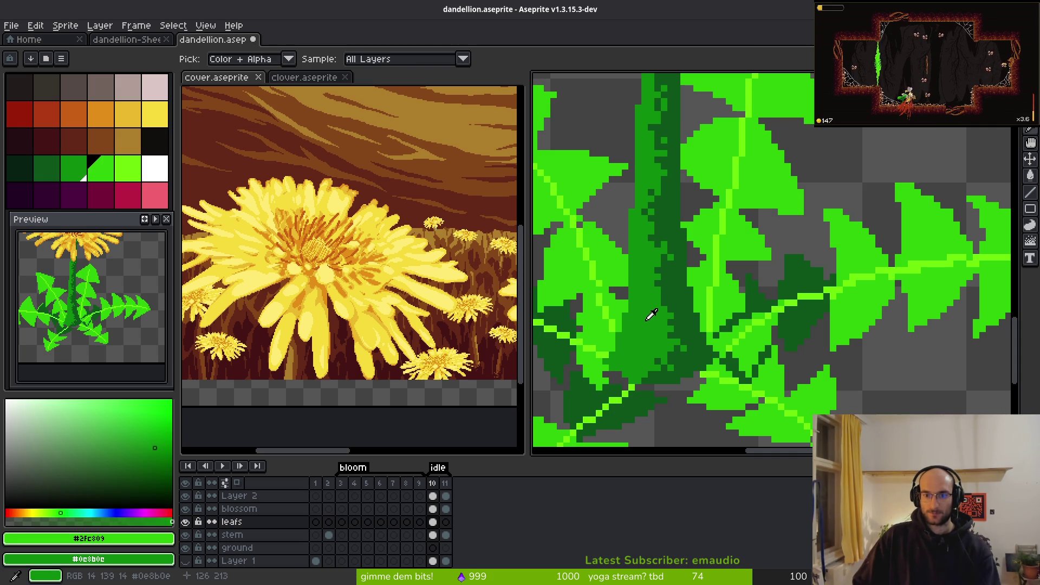
{"action": "key", "text": "shift+r"}
{"action": "key", "text": "Return"}
Step: Recolour the leaf veins to the brightest palette green and save dandellion.aseprite
{"action": "scroll", "coordinate": [798, 249], "scroll_direction": "down", "scroll_amount": 2}
{"action": "scroll", "coordinate": [797, 249], "scroll_direction": "up", "scroll_amount": 3}
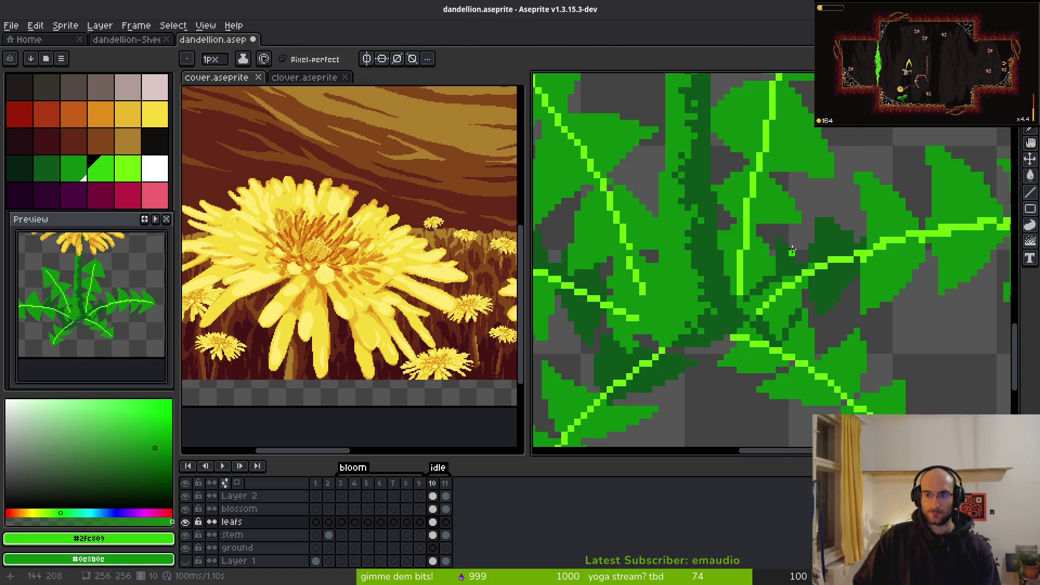
{"action": "left_click", "coordinate": [126, 178]}
{"action": "right_click", "coordinate": [738, 231], "text": "alt"}
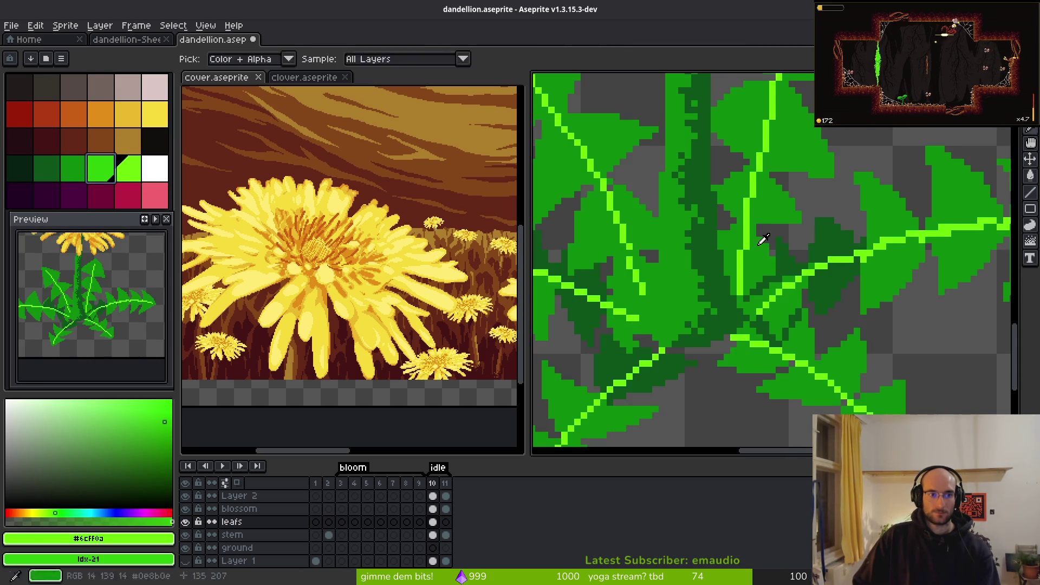
{"action": "key", "text": "shift+r"}
{"action": "key", "text": "Return"}
{"action": "scroll", "coordinate": [830, 247], "scroll_direction": "down", "scroll_amount": 3}
{"action": "key", "text": "ctrl+s"}
{"action": "scroll", "coordinate": [830, 247], "scroll_direction": "down", "scroll_amount": 2}
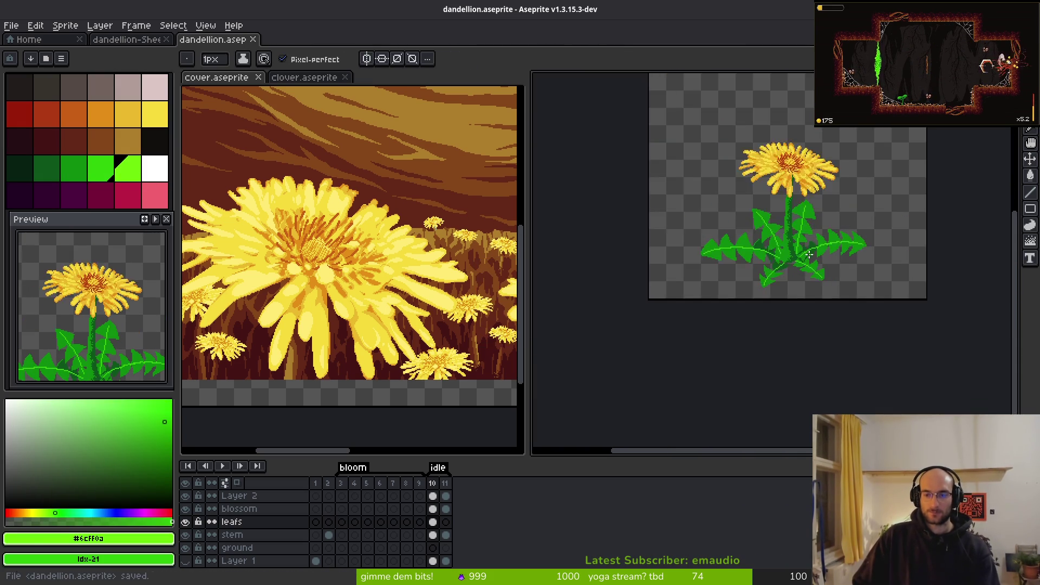
{"action": "scroll", "coordinate": [832, 239], "scroll_direction": "up", "scroll_amount": 1}
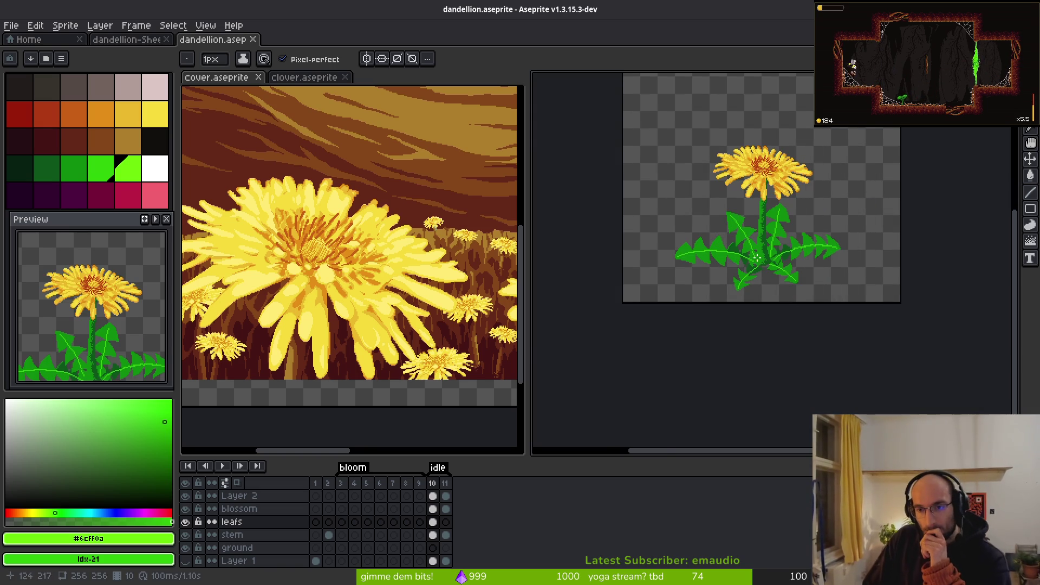
{"action": "scroll", "coordinate": [757, 261], "scroll_direction": "up", "scroll_amount": 2}
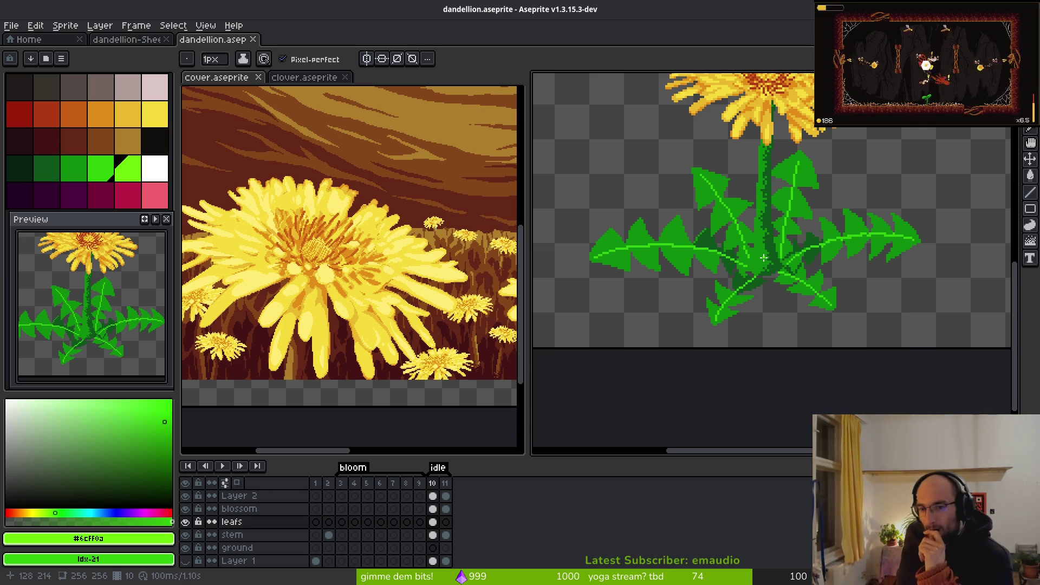
{"action": "key", "text": "ctrl+s"}
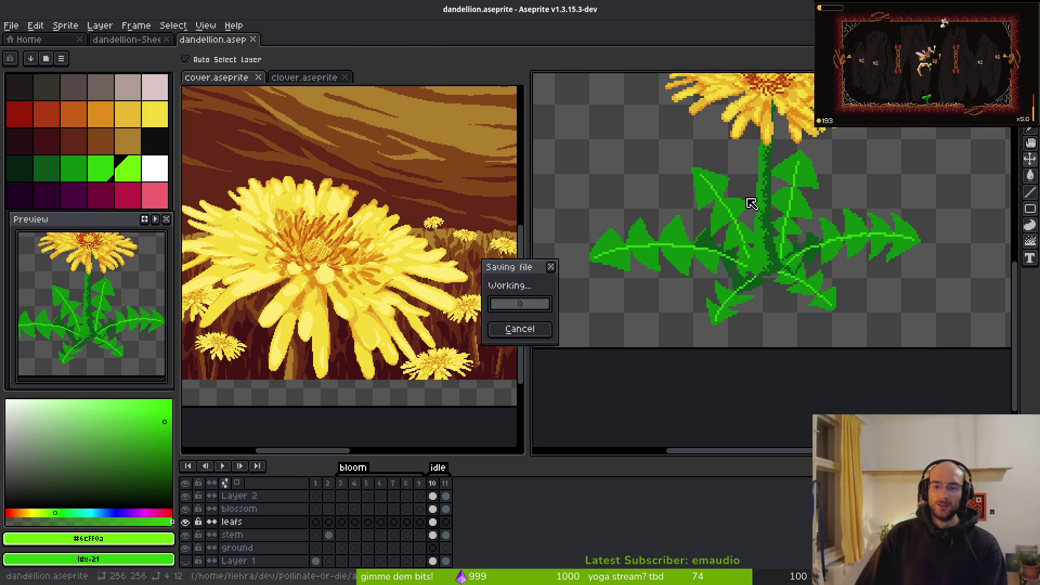
{"action": "scroll", "coordinate": [672, 256], "scroll_direction": "down", "scroll_amount": 3}
{"action": "scroll", "coordinate": [716, 302], "scroll_direction": "up", "scroll_amount": 2}
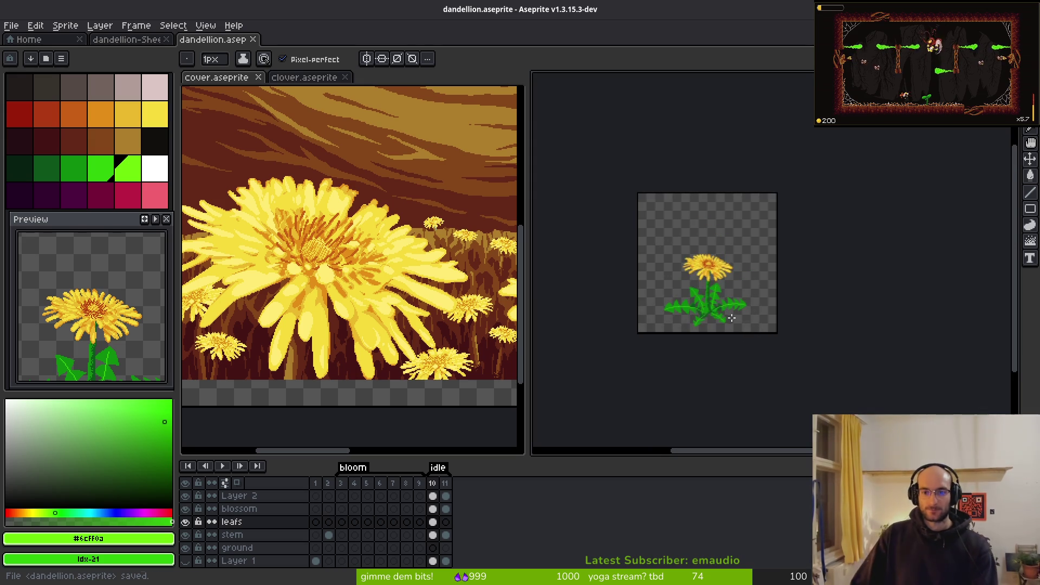
{"action": "left_click", "coordinate": [432, 522]}
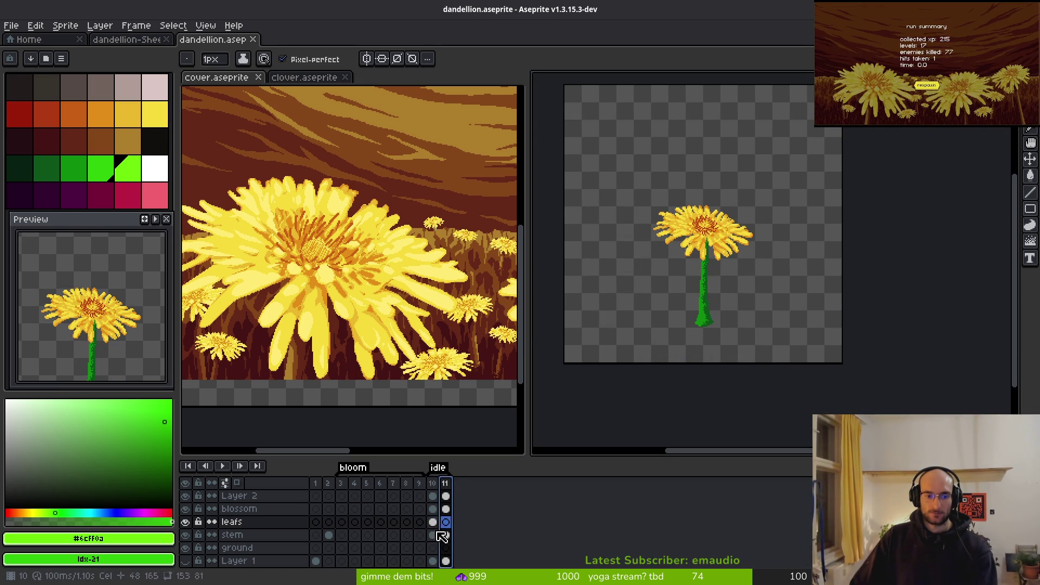
Step: Select the dandelion's leaf cluster with a rectangular marquee
{"action": "key", "text": "m"}
{"action": "scroll", "coordinate": [623, 255], "scroll_direction": "up", "scroll_amount": 3}
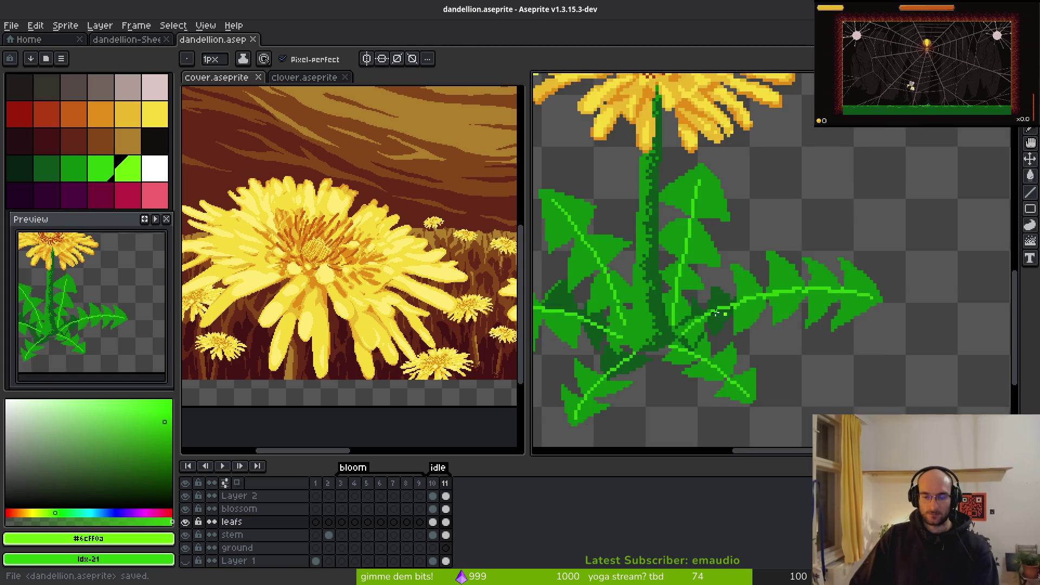
{"action": "scroll", "coordinate": [677, 242], "scroll_direction": "down", "scroll_amount": 3}
{"action": "left_click_drag", "start_coordinate": [646, 214], "coordinate": [856, 343]}
{"action": "scroll", "coordinate": [726, 295], "scroll_direction": "up", "scroll_amount": 3}
{"action": "scroll", "coordinate": [673, 214], "scroll_direction": "down", "scroll_amount": 1}
{"action": "mouse_move", "coordinate": [575, 125]}
{"action": "left_mouse_down"}
{"action": "mouse_move", "coordinate": [609, 157]}
{"action": "mouse_move", "coordinate": [937, 322]}
{"action": "left_mouse_up"}
Step: Rotate the leaves -1.5°, shift them one pixel right, deselect and save
{"action": "left_click_drag", "start_coordinate": [561, 111], "coordinate": [576, 118]}
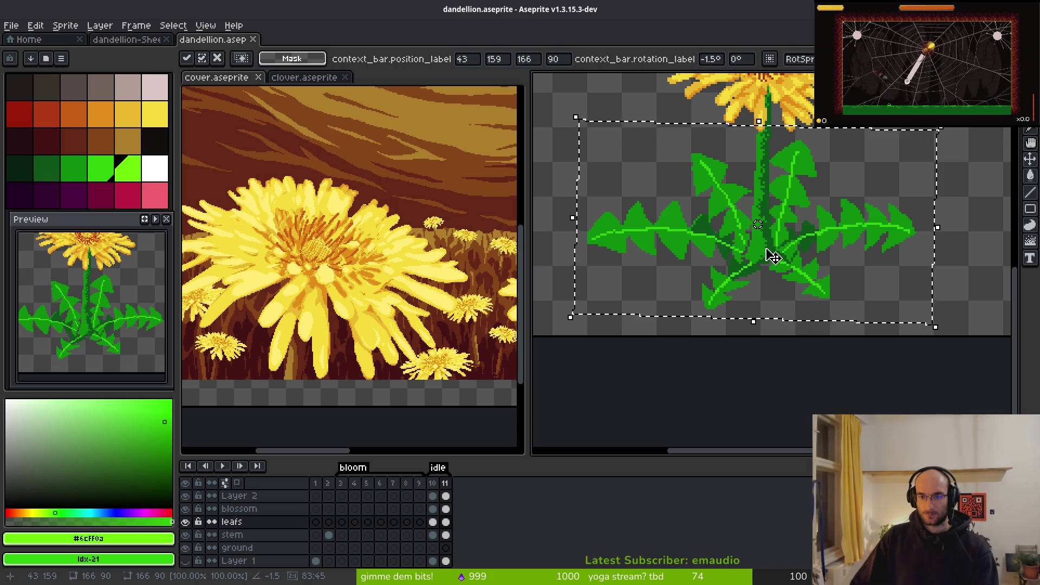
{"action": "key", "text": "Right"}
{"action": "key", "text": "Return"}
{"action": "key", "text": "ctrl+d"}
{"action": "key", "text": "ctrl+s"}
{"action": "scroll", "coordinate": [801, 254], "scroll_direction": "down", "scroll_amount": 3}
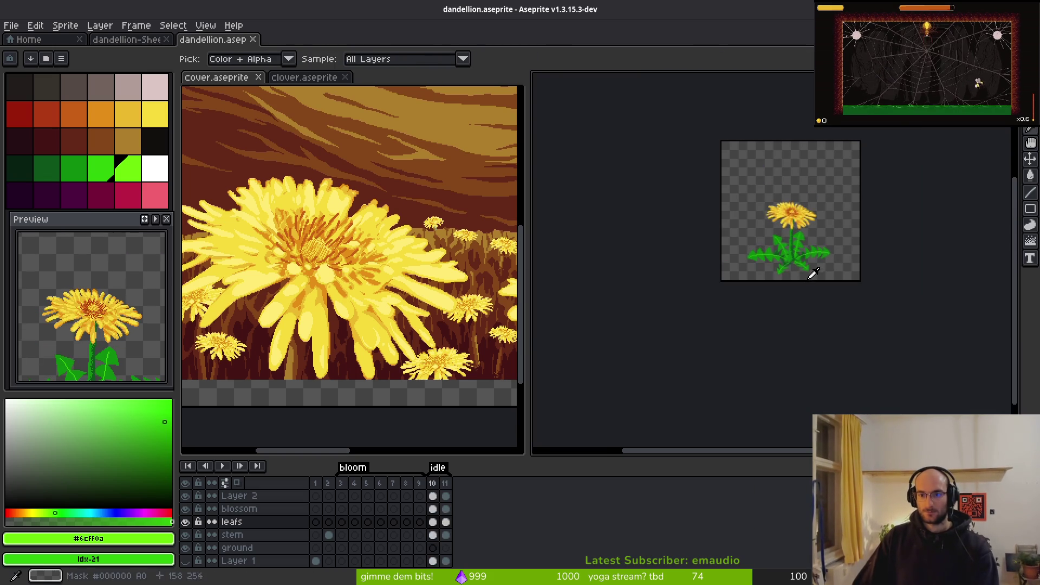
{"action": "scroll", "coordinate": [807, 268], "scroll_direction": "up", "scroll_amount": 5}
{"action": "scroll", "coordinate": [793, 262], "scroll_direction": "left", "scroll_amount": 3}
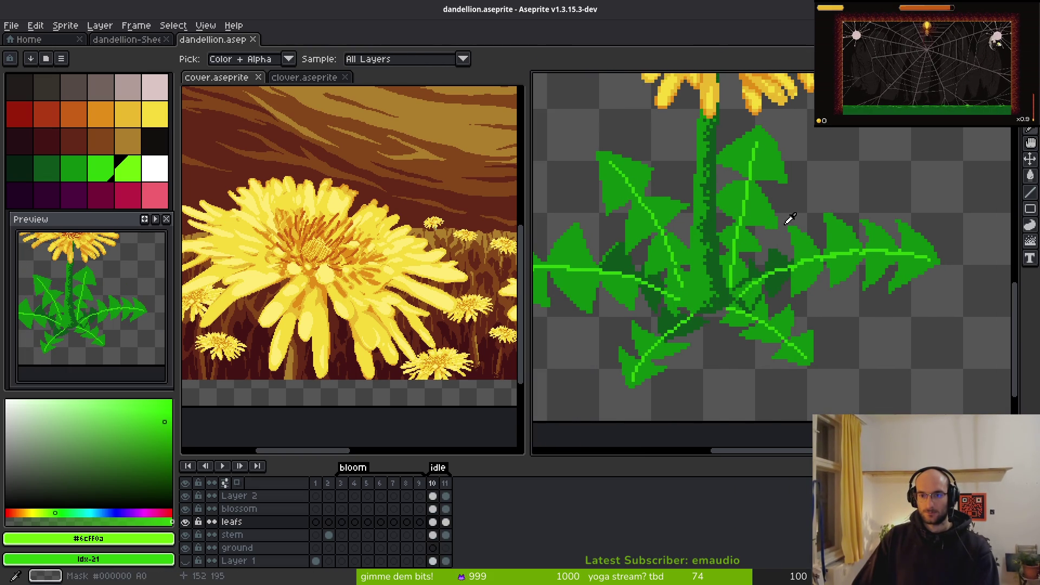
Step: Lasso the long right-hand leaf, rotate it slightly, move it up-left, and save
{"action": "key", "text": "shift+w"}
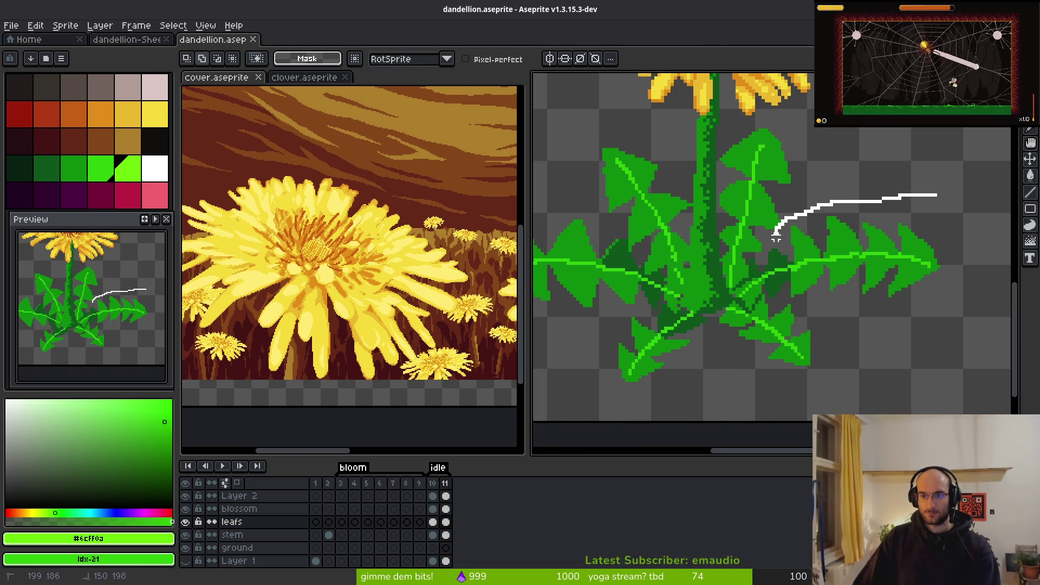
{"action": "left_click_drag", "start_coordinate": [764, 370], "coordinate": [897, 186]}
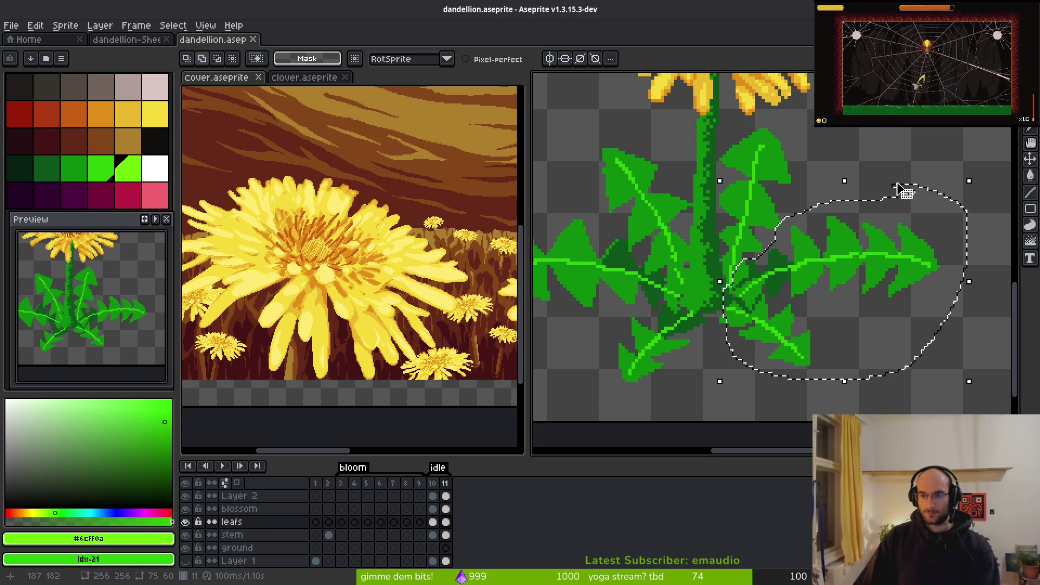
{"action": "left_click_drag", "start_coordinate": [972, 170], "coordinate": [970, 167]}
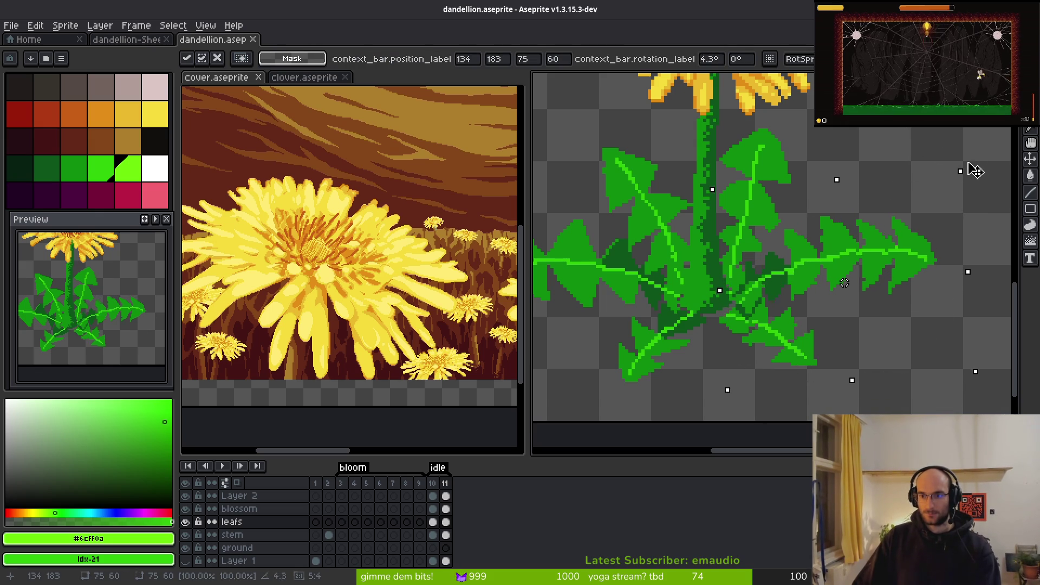
{"action": "left_click_drag", "start_coordinate": [841, 260], "coordinate": [834, 248]}
{"action": "key", "text": "ctrl+s"}
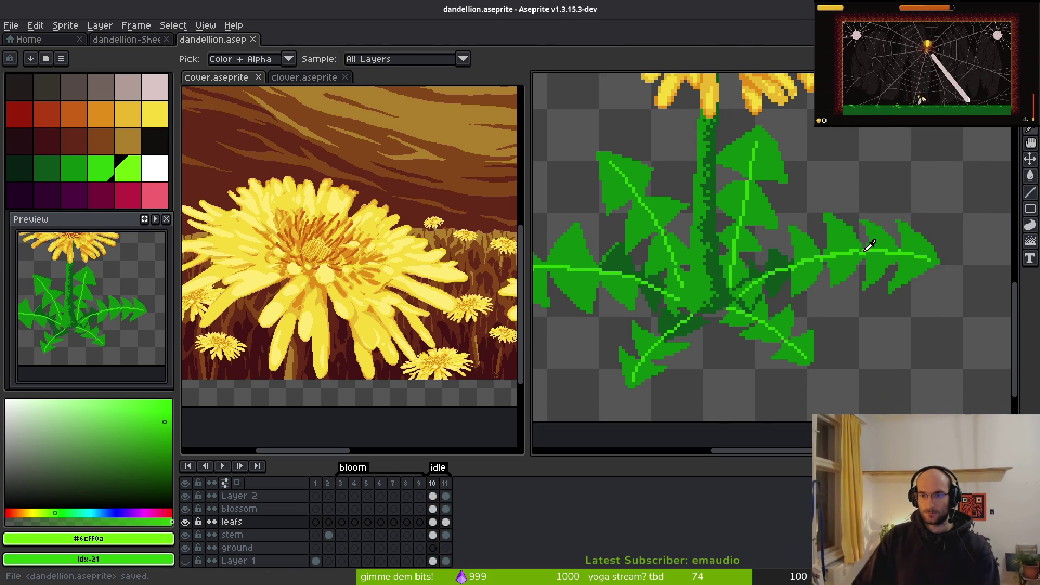
Step: Undo and redo the leaf edits, nudge the leaf down, deselect and save
{"action": "scroll", "coordinate": [863, 265], "scroll_direction": "down", "scroll_amount": 4}
{"action": "key", "text": "Right"}
{"action": "key", "text": "Left"}
{"action": "key", "text": "Right"}
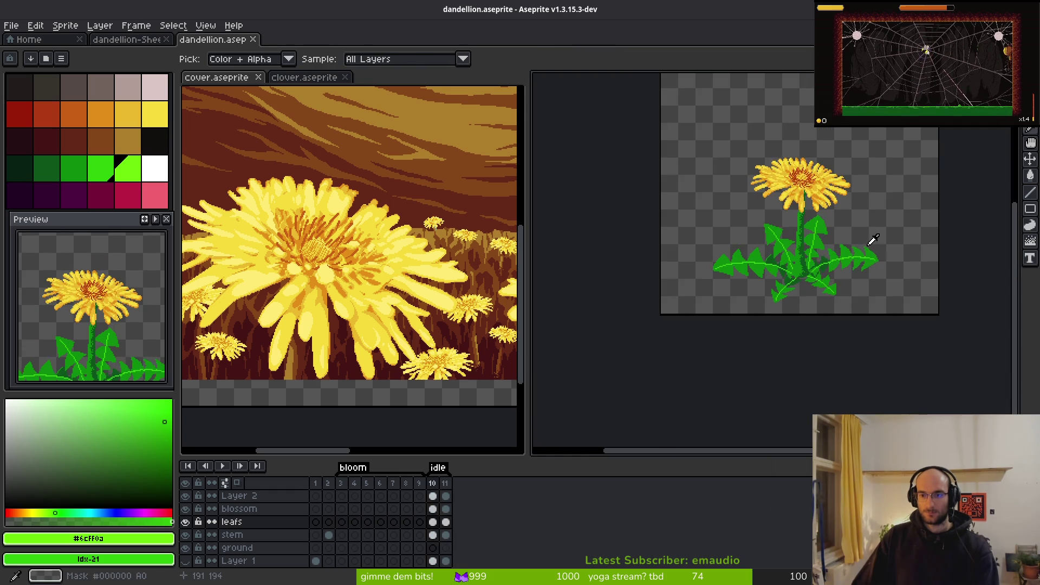
{"action": "scroll", "coordinate": [866, 260], "scroll_direction": "up", "scroll_amount": 3}
{"action": "key", "text": "ctrl+z"}
{"action": "key", "text": "ctrl+z"}
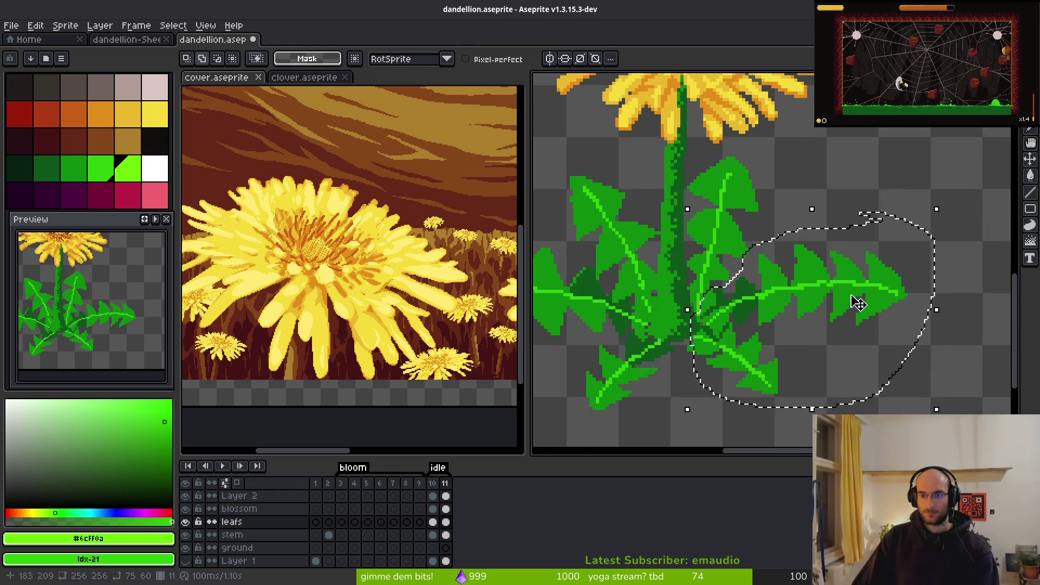
{"action": "key", "text": "ctrl+z"}
{"action": "key", "text": "ctrl+z"}
{"action": "key", "text": "ctrl+z"}
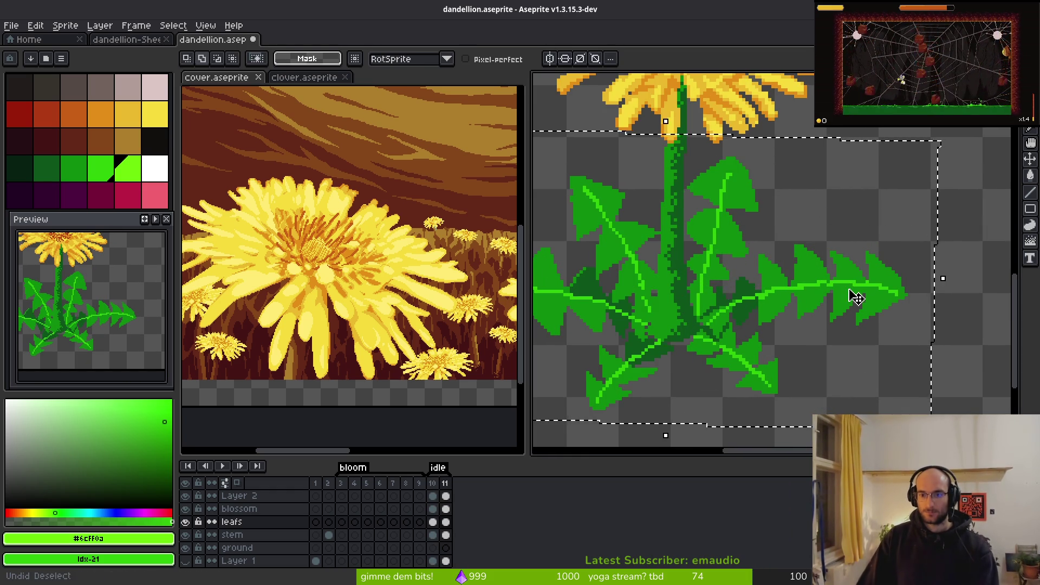
{"action": "key", "text": "ctrl+y"}
{"action": "key", "text": "ctrl+y"}
{"action": "key", "text": "ctrl+y"}
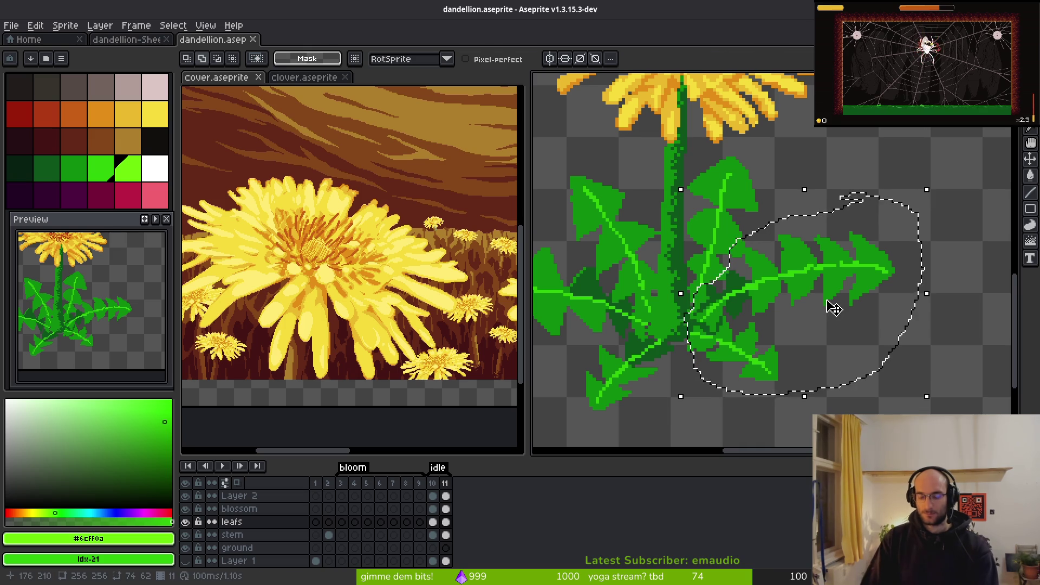
{"action": "key", "text": "Down"}
{"action": "key", "text": "Down"}
{"action": "key", "text": "ctrl+d"}
{"action": "key", "text": "ctrl+s"}
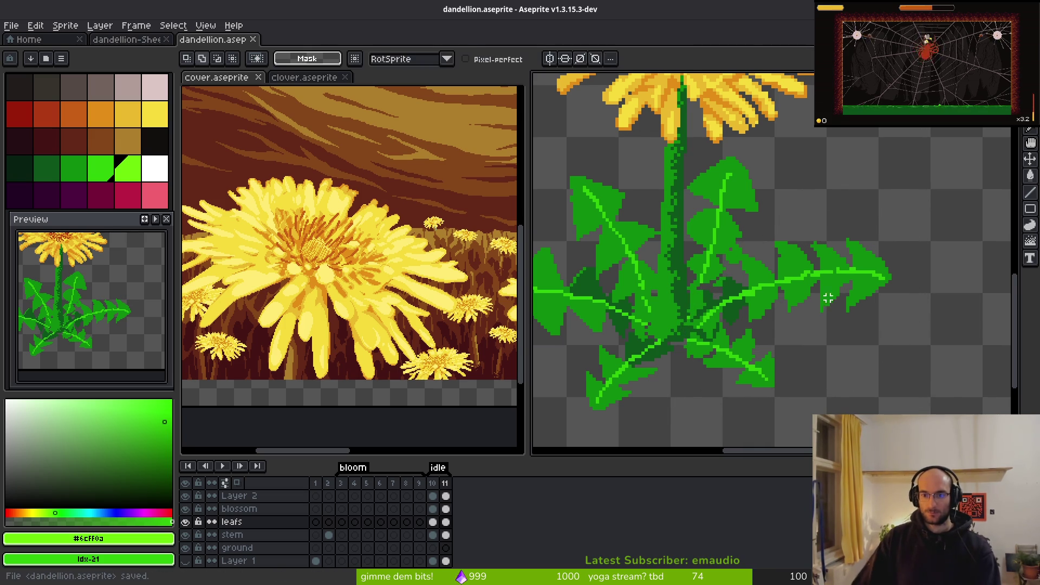
Step: Reselect the right leaf, rotate it 3.2° so its tip dips, and save
{"action": "mouse_move", "coordinate": [838, 277]}
{"action": "left_mouse_down"}
{"action": "mouse_move", "coordinate": [935, 306]}
{"action": "mouse_move", "coordinate": [854, 298]}
{"action": "left_mouse_up"}
{"action": "left_click_drag", "start_coordinate": [889, 235], "coordinate": [822, 233]}
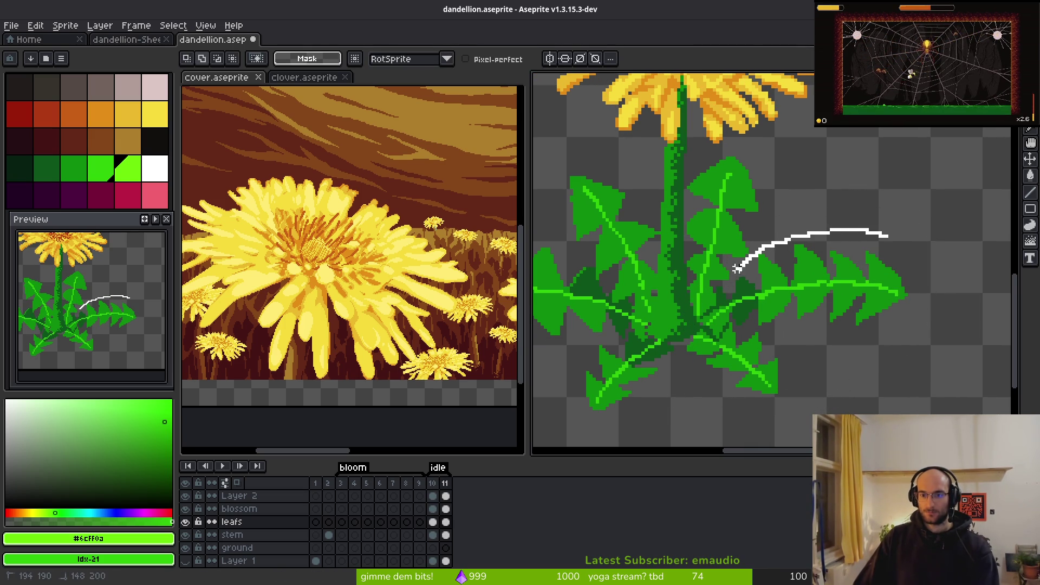
{"action": "mouse_move", "coordinate": [695, 310]}
{"action": "left_mouse_down"}
{"action": "mouse_move", "coordinate": [932, 358]}
{"action": "mouse_move", "coordinate": [881, 227]}
{"action": "left_mouse_up"}
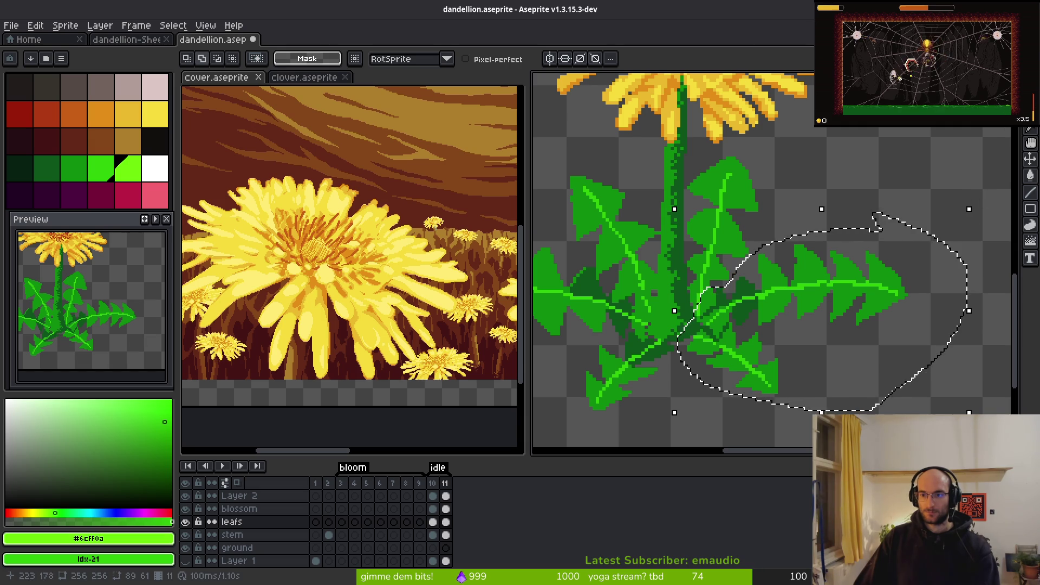
{"action": "mouse_move", "coordinate": [985, 210]}
{"action": "left_mouse_down"}
{"action": "mouse_move", "coordinate": [963, 200]}
{"action": "mouse_move", "coordinate": [922, 262]}
{"action": "left_mouse_up"}
{"action": "key", "text": "ctrl+s"}
{"action": "scroll", "coordinate": [922, 271], "scroll_direction": "down", "scroll_amount": 3}
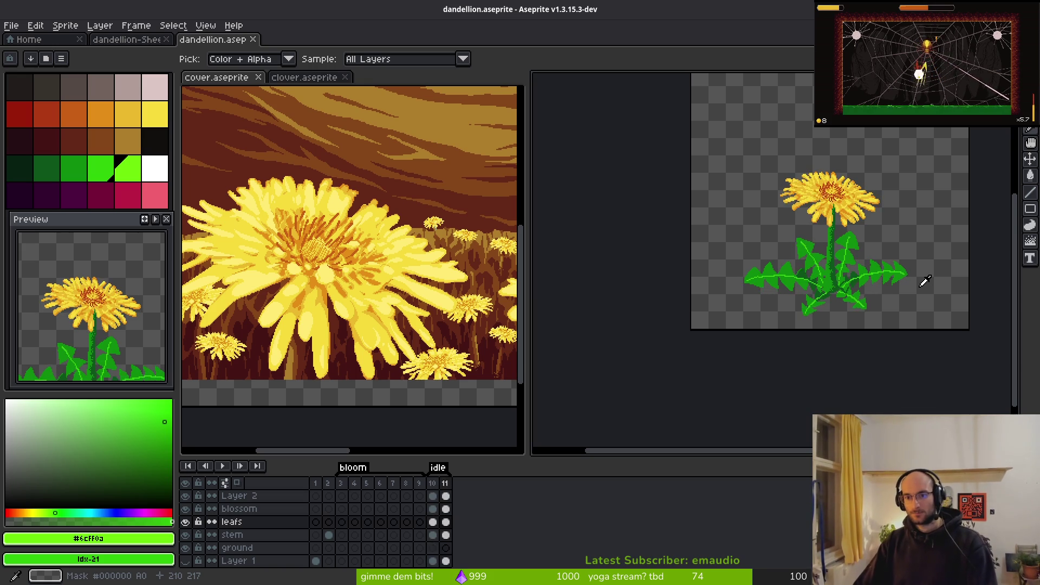
{"action": "key", "text": "m"}
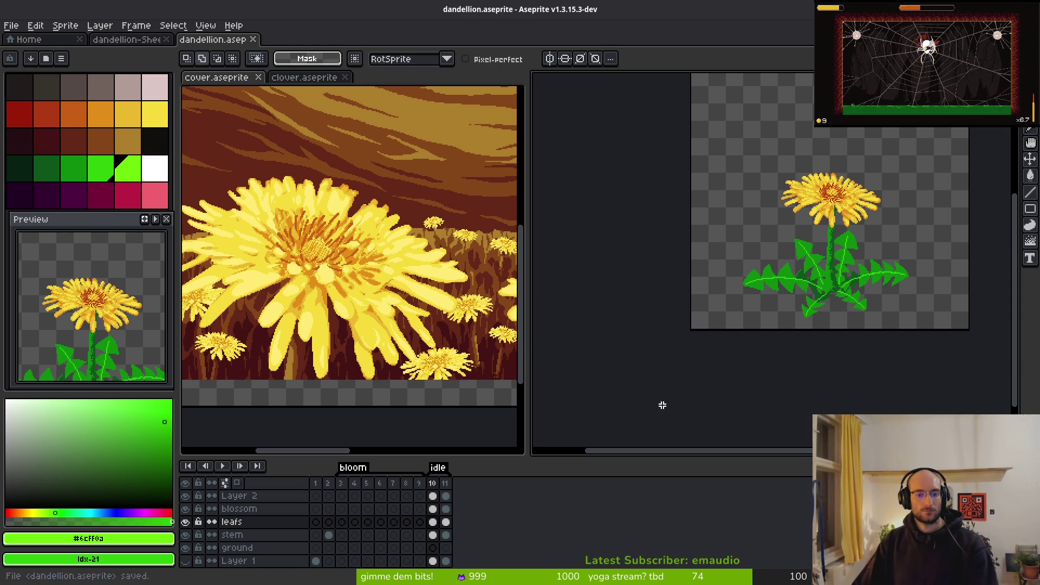
{"action": "scroll", "coordinate": [734, 303], "scroll_direction": "up", "scroll_amount": 4}
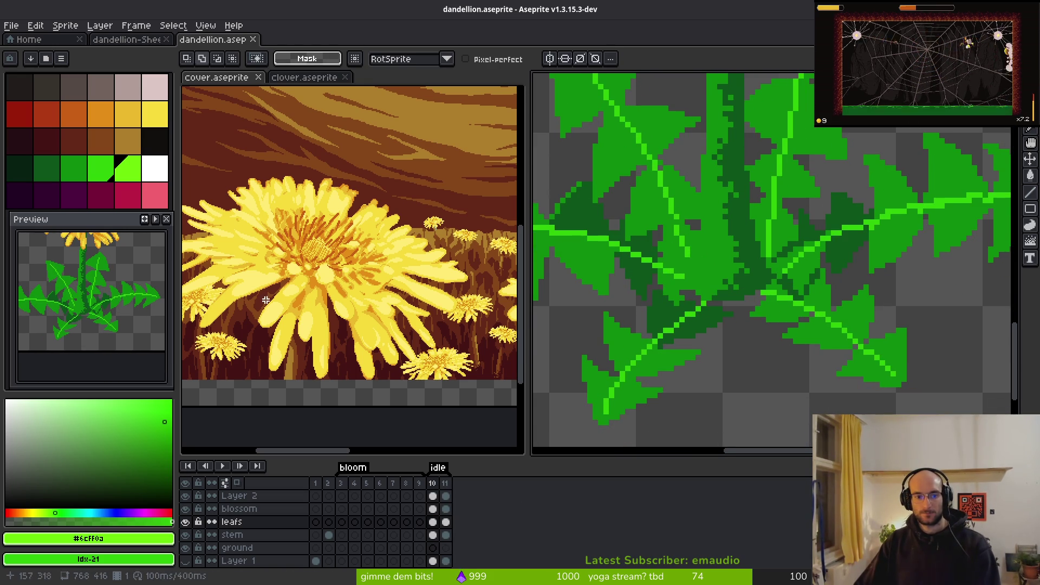
Step: Copy the brown soil clump at the stem base from the clover's frame 14
{"action": "left_click", "coordinate": [304, 77]}
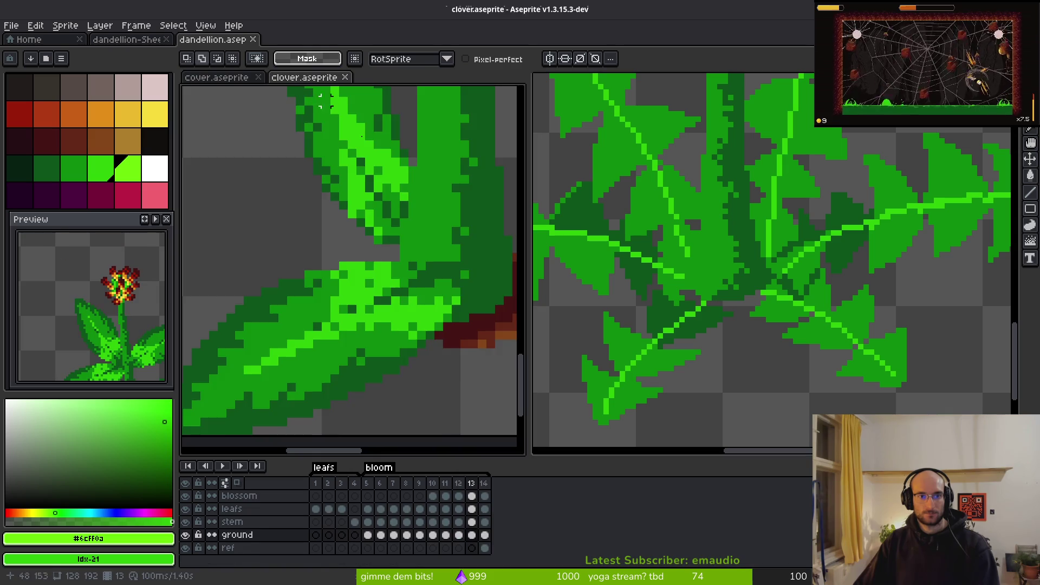
{"action": "left_click", "coordinate": [400, 536]}
{"action": "scroll", "coordinate": [401, 362], "scroll_direction": "down", "scroll_amount": 2}
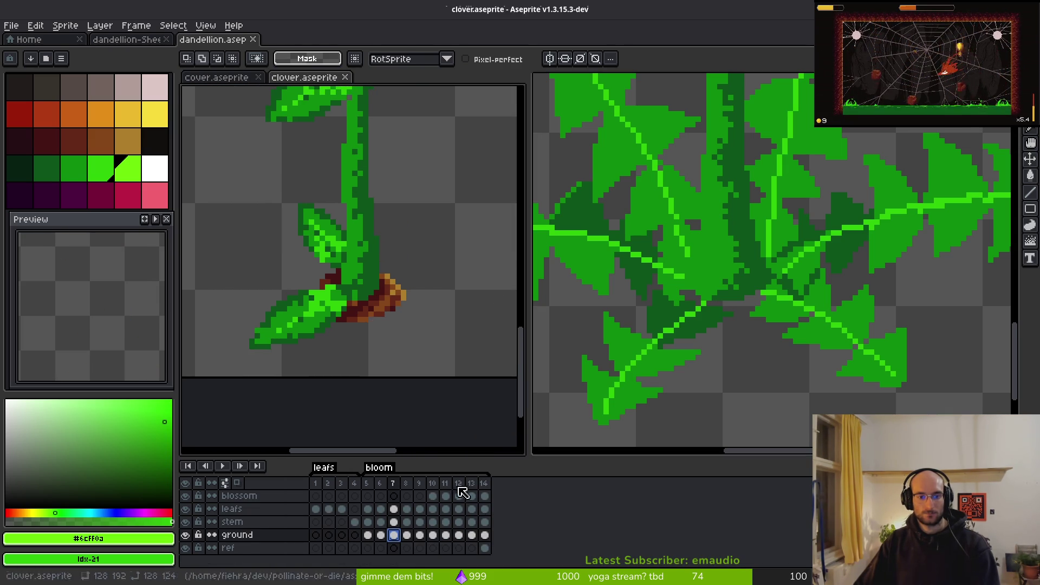
{"action": "left_click", "coordinate": [485, 535]}
{"action": "scroll", "coordinate": [365, 355], "scroll_direction": "up", "scroll_amount": 2}
{"action": "key", "text": "m"}
{"action": "left_click_drag", "start_coordinate": [247, 200], "coordinate": [501, 346]}
{"action": "key", "text": "ctrl+c"}
Step: Paste the clump into the dandelion, then cancel the paste on the leafs layer
{"action": "left_click", "coordinate": [725, 314]}
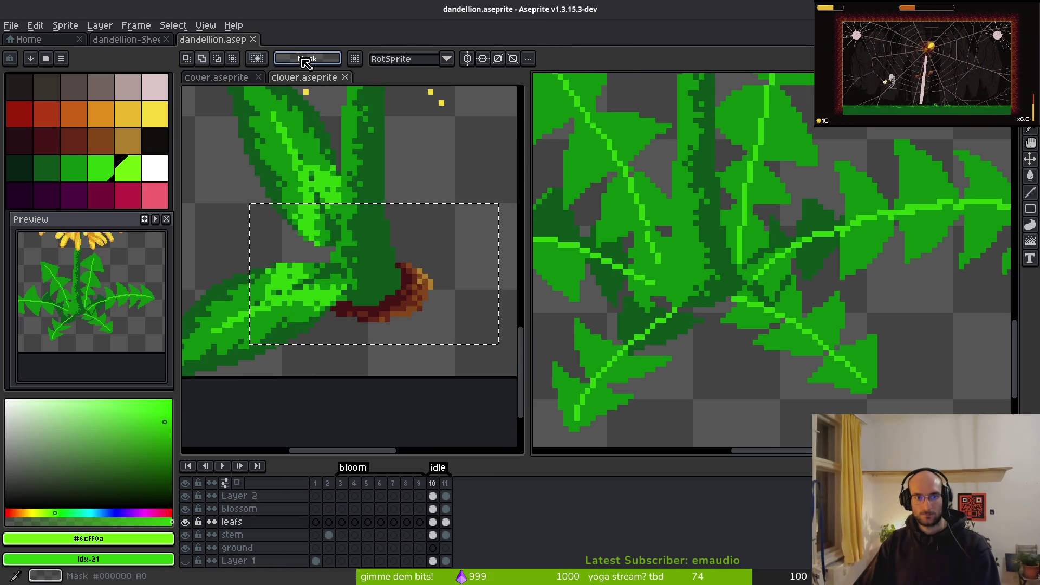
{"action": "scroll", "coordinate": [710, 297], "scroll_direction": "up", "scroll_amount": 1}
{"action": "scroll", "coordinate": [816, 340], "scroll_direction": "down", "scroll_amount": 1}
{"action": "key", "text": "ctrl+v"}
{"action": "left_click_drag", "start_coordinate": [817, 340], "coordinate": [727, 347]}
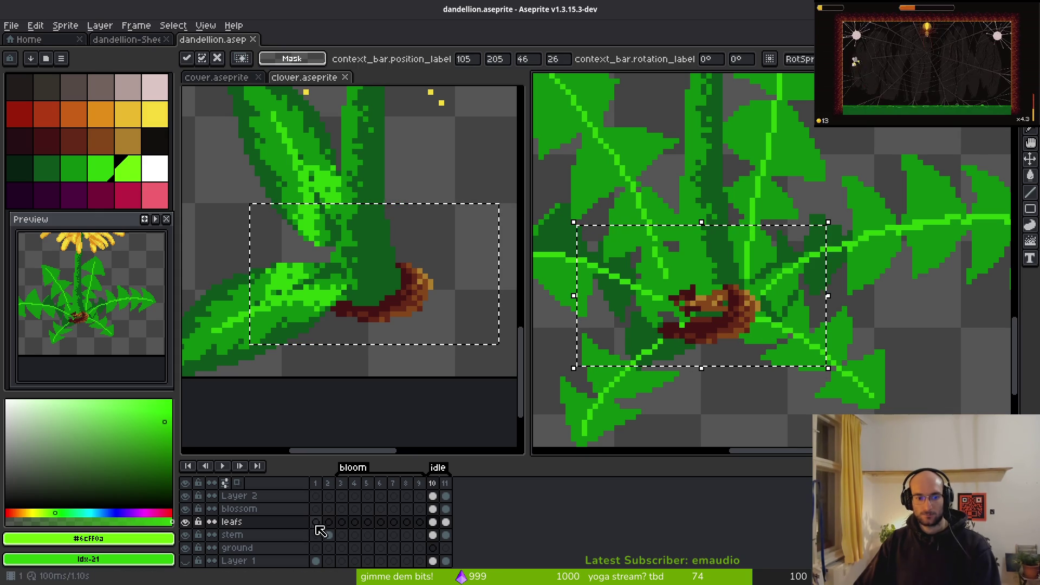
{"action": "key", "text": "Escape"}
Step: Paste the soil clump onto the ground layer beneath the leaves and pick dark brown #632718
{"action": "left_click", "coordinate": [432, 547]}
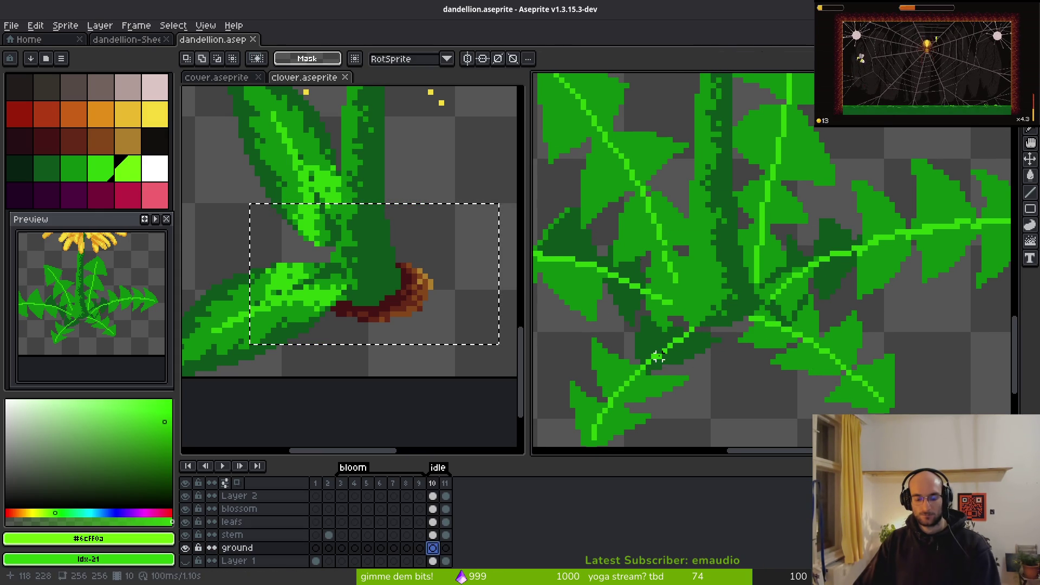
{"action": "key", "text": "ctrl+v"}
{"action": "mouse_move", "coordinate": [835, 314]}
{"action": "left_mouse_down"}
{"action": "mouse_move", "coordinate": [779, 341]}
{"action": "mouse_move", "coordinate": [773, 390]}
{"action": "left_mouse_up"}
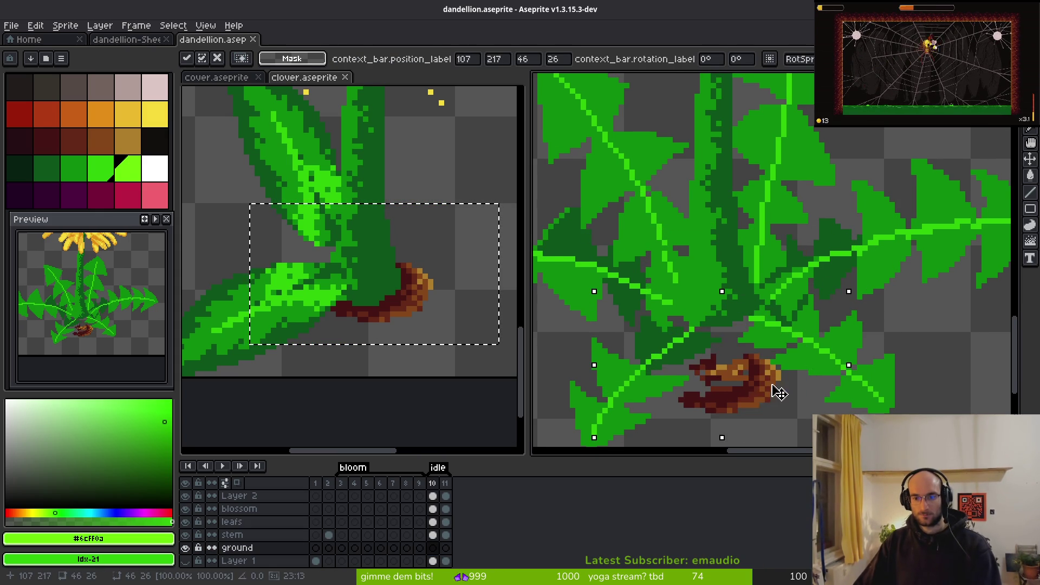
{"action": "key", "text": "alt"}
{"action": "scroll", "coordinate": [763, 379], "scroll_direction": "up", "scroll_amount": 3}
{"action": "left_click", "coordinate": [744, 372], "text": "alt"}
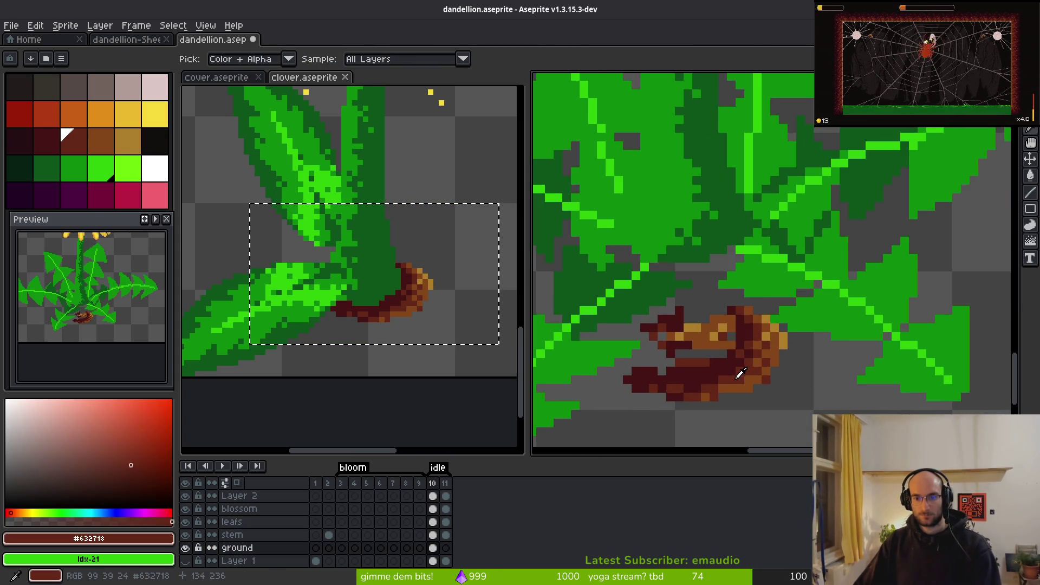
Step: Draw a dark-brown stroke across the leaf base, undo the stray twig, and hide the leafs and stem layers
{"action": "right_click", "coordinate": [703, 377], "text": "alt"}
{"action": "scroll", "coordinate": [760, 267], "scroll_direction": "down", "scroll_amount": 2}
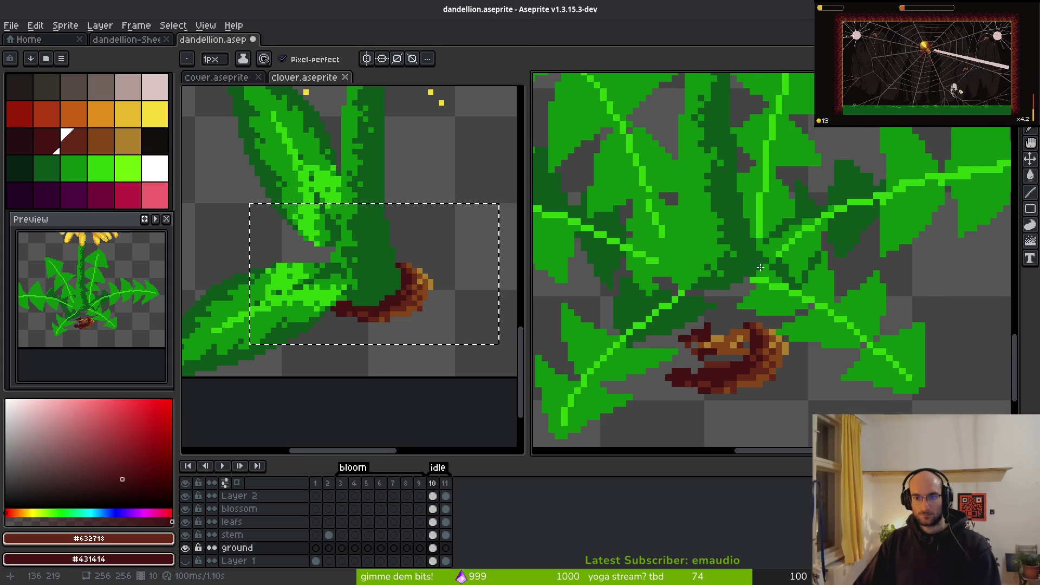
{"action": "left_click_drag", "start_coordinate": [757, 274], "coordinate": [674, 285]}
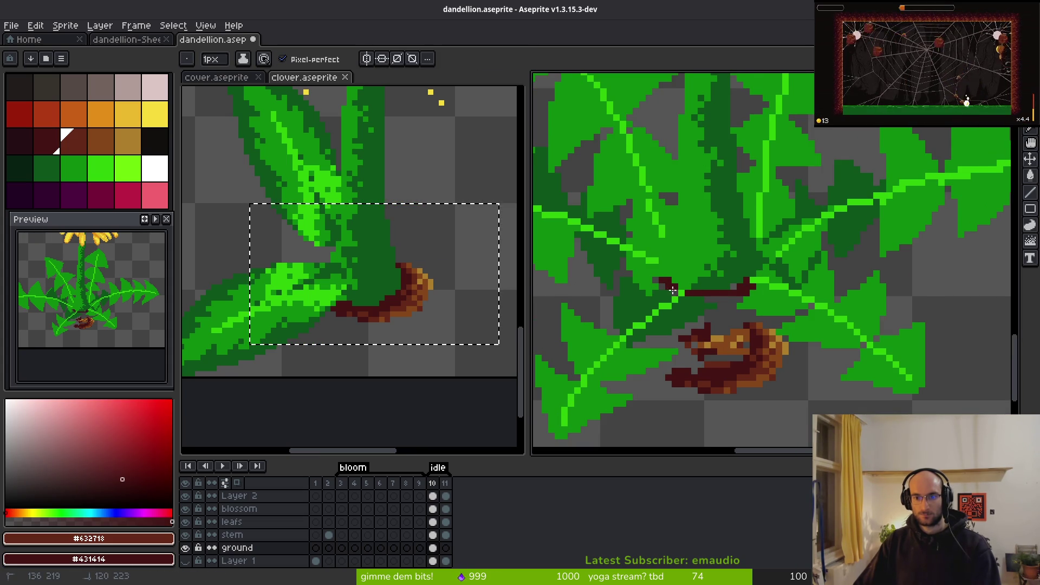
{"action": "mouse_move", "coordinate": [747, 287]}
{"action": "left_mouse_down"}
{"action": "mouse_move", "coordinate": [706, 311]}
{"action": "mouse_move", "coordinate": [750, 292]}
{"action": "left_mouse_up"}
{"action": "left_click", "coordinate": [619, 273]}
{"action": "key", "text": "ctrl+z"}
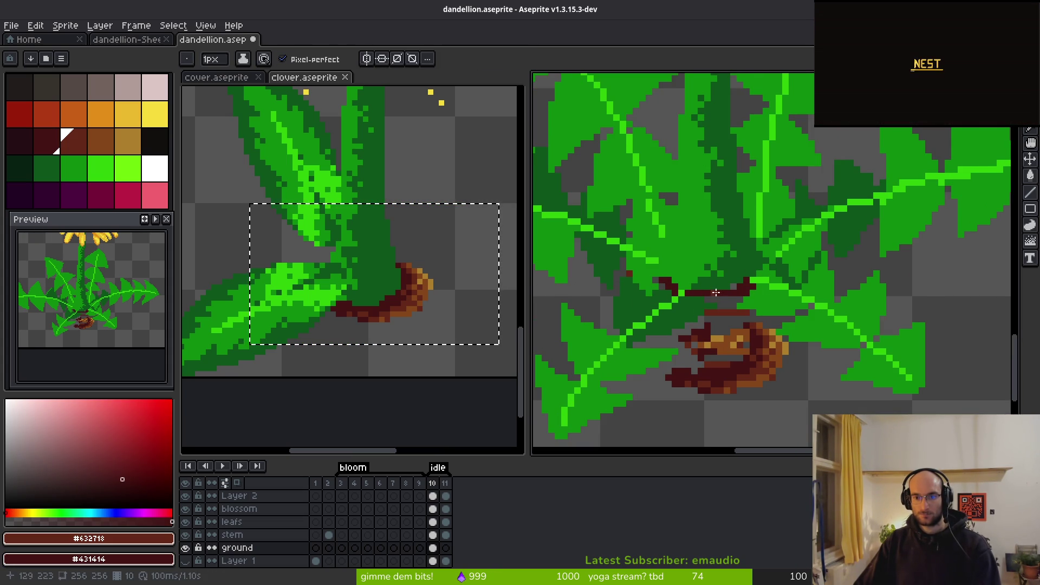
{"action": "left_click", "coordinate": [721, 297]}
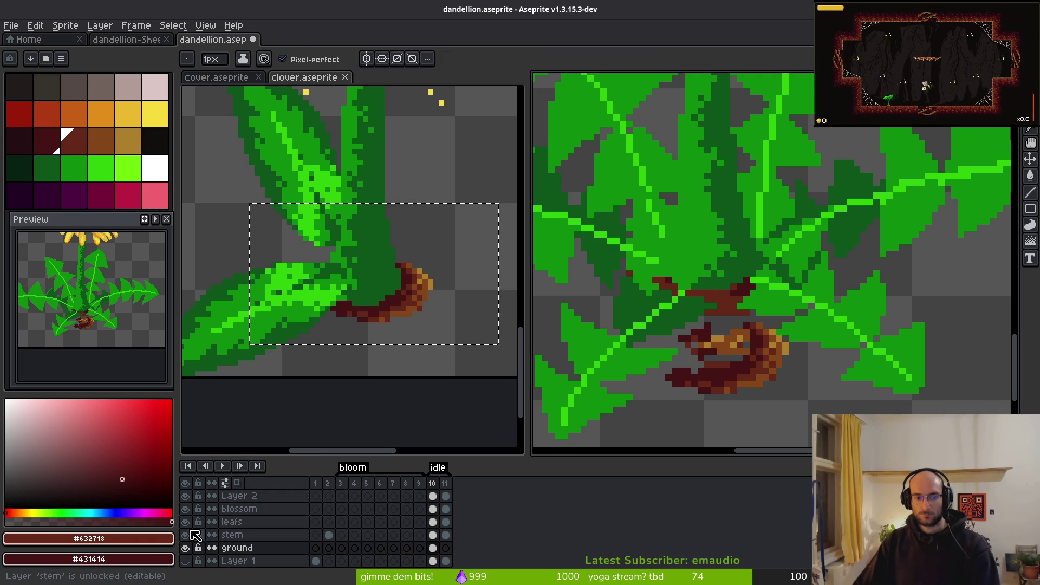
{"action": "left_click", "coordinate": [185, 521]}
{"action": "left_click", "coordinate": [185, 535]}
Step: Enlarge the dark-brown soil blob rightward and upward, filling gaps and trimming its right edge
{"action": "scroll", "coordinate": [707, 351], "scroll_direction": "up", "scroll_amount": 3}
{"action": "mouse_move", "coordinate": [812, 196]}
{"action": "left_mouse_down"}
{"action": "mouse_move", "coordinate": [917, 233]}
{"action": "mouse_move", "coordinate": [795, 189]}
{"action": "left_mouse_up"}
{"action": "left_click_drag", "start_coordinate": [871, 236], "coordinate": [897, 262]}
{"action": "left_click", "coordinate": [806, 327]}
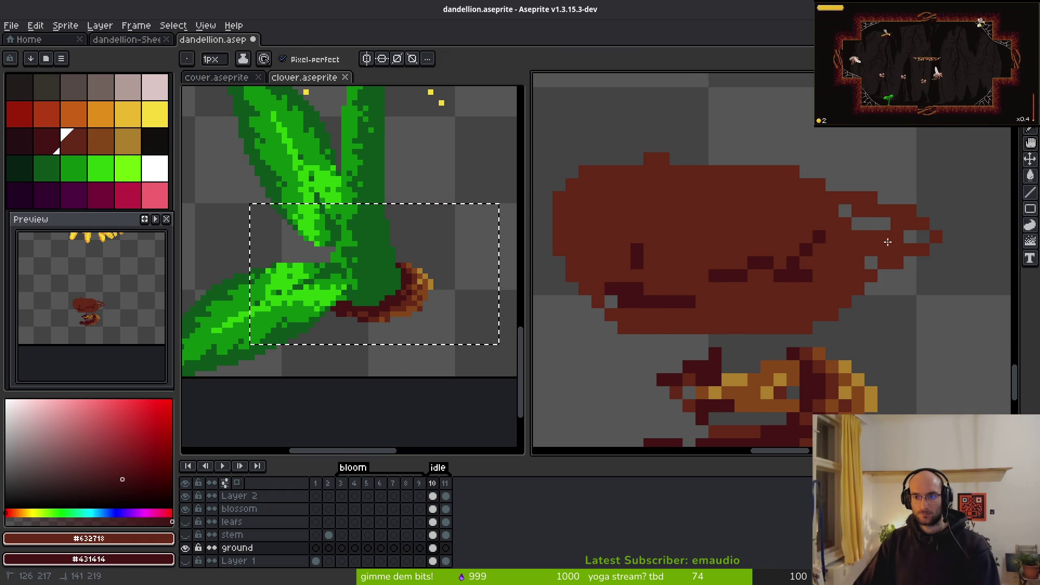
{"action": "left_click_drag", "start_coordinate": [742, 150], "coordinate": [698, 158]}
{"action": "left_click_drag", "start_coordinate": [703, 227], "coordinate": [804, 217]}
{"action": "left_click_drag", "start_coordinate": [704, 320], "coordinate": [634, 241]}
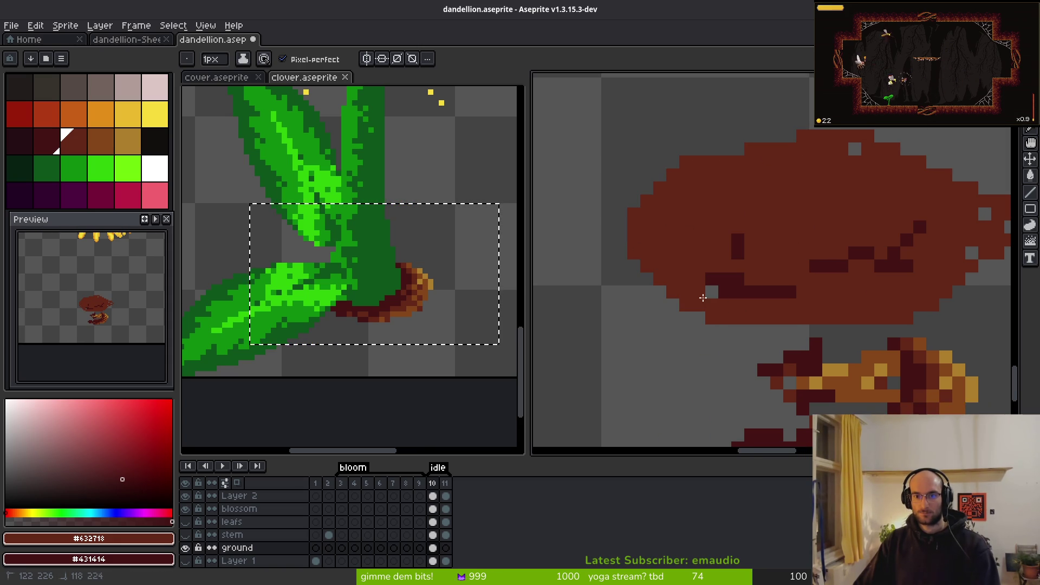
{"action": "scroll", "coordinate": [865, 272], "scroll_direction": "right", "scroll_amount": 3}
{"action": "mouse_move", "coordinate": [911, 226]}
{"action": "left_mouse_down"}
{"action": "mouse_move", "coordinate": [898, 233]}
{"action": "mouse_move", "coordinate": [922, 232]}
{"action": "mouse_move", "coordinate": [859, 207]}
{"action": "mouse_move", "coordinate": [883, 227]}
{"action": "left_mouse_up"}
Step: Outline the soil blob's upper-right, lower and side edges with single pixels
{"action": "key", "text": "b"}
{"action": "left_click_drag", "start_coordinate": [864, 187], "coordinate": [793, 158]}
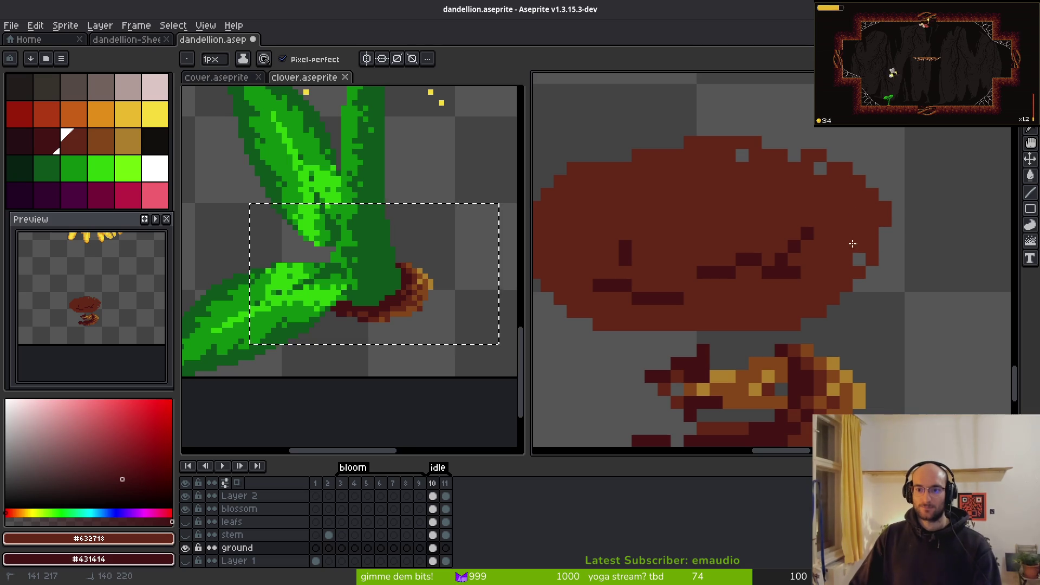
{"action": "mouse_move", "coordinate": [838, 284]}
{"action": "left_mouse_down"}
{"action": "mouse_move", "coordinate": [784, 308]}
{"action": "mouse_move", "coordinate": [552, 269]}
{"action": "left_mouse_up"}
{"action": "scroll", "coordinate": [670, 285], "scroll_direction": "left", "scroll_amount": 3}
{"action": "scroll", "coordinate": [670, 285], "scroll_direction": "up", "scroll_amount": 1}
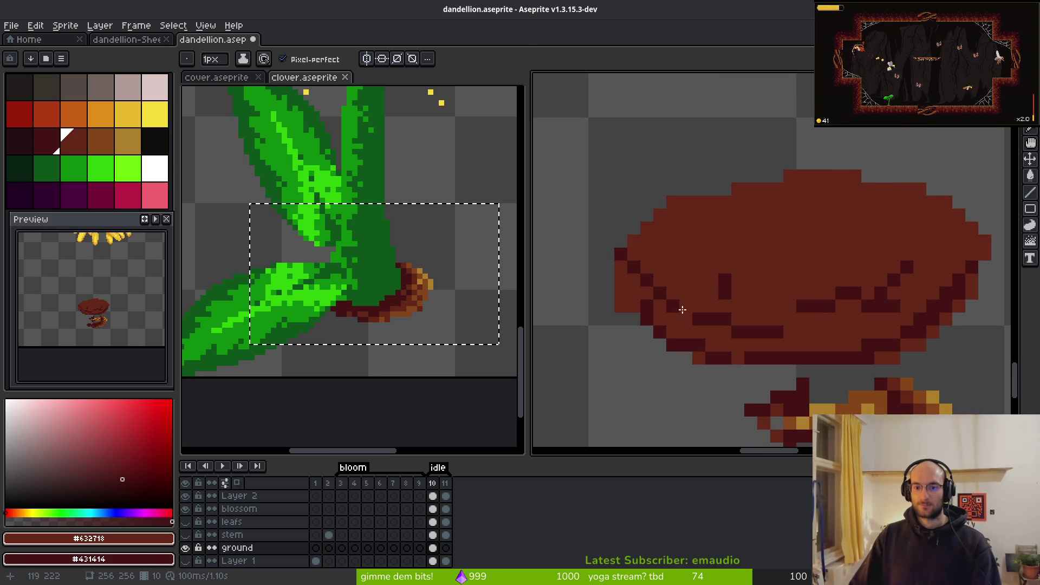
{"action": "mouse_move", "coordinate": [620, 296]}
{"action": "left_mouse_down"}
{"action": "mouse_move", "coordinate": [656, 332]}
{"action": "mouse_move", "coordinate": [920, 284]}
{"action": "mouse_move", "coordinate": [893, 278]}
{"action": "left_mouse_up"}
{"action": "scroll", "coordinate": [893, 279], "scroll_direction": "down", "scroll_amount": 3}
Step: Highlight the blob's top and left edges in mid brown #854619
{"action": "left_click", "coordinate": [880, 305], "text": "alt"}
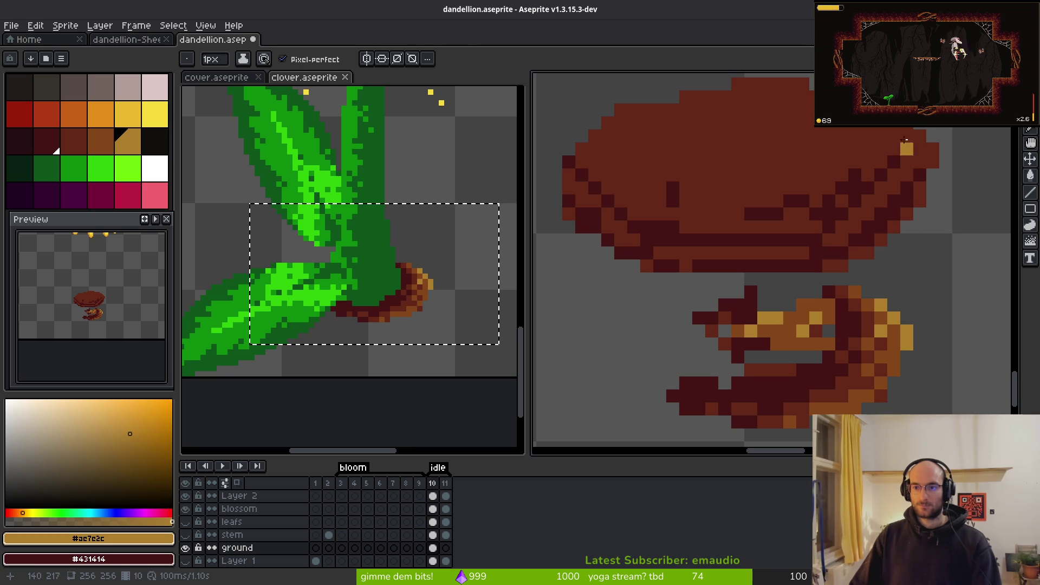
{"action": "left_click", "coordinate": [894, 356], "text": "alt"}
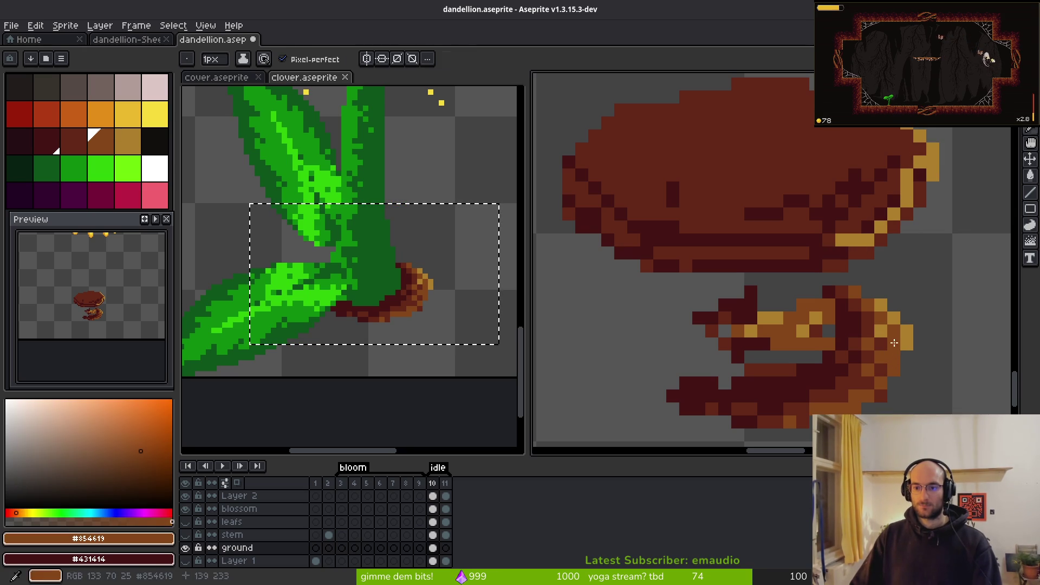
{"action": "left_click_drag", "start_coordinate": [881, 133], "coordinate": [905, 145]}
{"action": "mouse_move", "coordinate": [837, 245]}
{"action": "left_mouse_down"}
{"action": "mouse_move", "coordinate": [796, 260]}
{"action": "mouse_move", "coordinate": [725, 246]}
{"action": "mouse_move", "coordinate": [885, 205]}
{"action": "mouse_move", "coordinate": [754, 253]}
{"action": "left_mouse_up"}
{"action": "key", "text": "ctrl+z"}
{"action": "key", "text": "ctrl+z"}
{"action": "key", "text": "ctrl+z"}
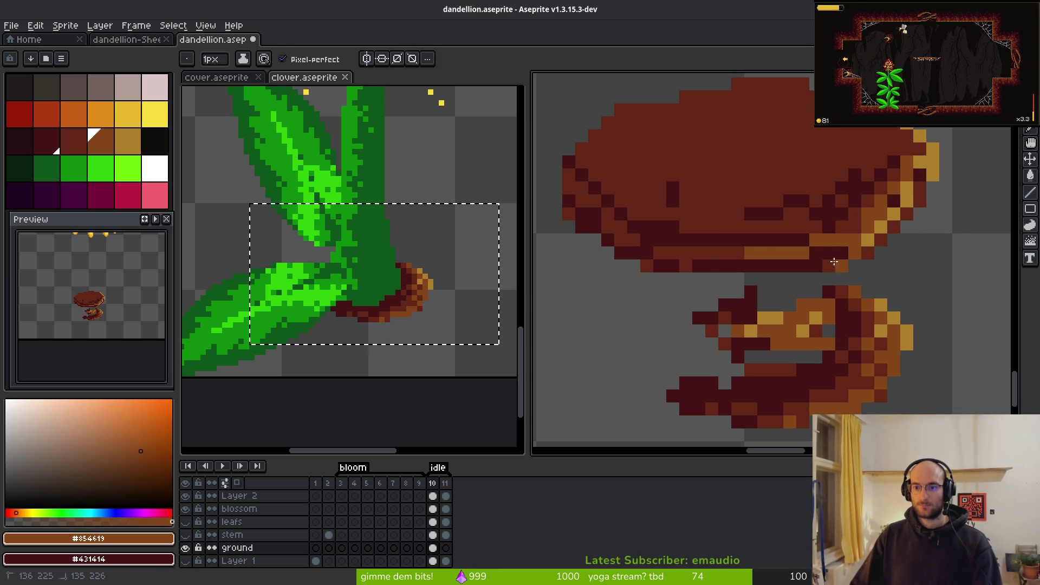
{"action": "left_click_drag", "start_coordinate": [764, 97], "coordinate": [589, 139]}
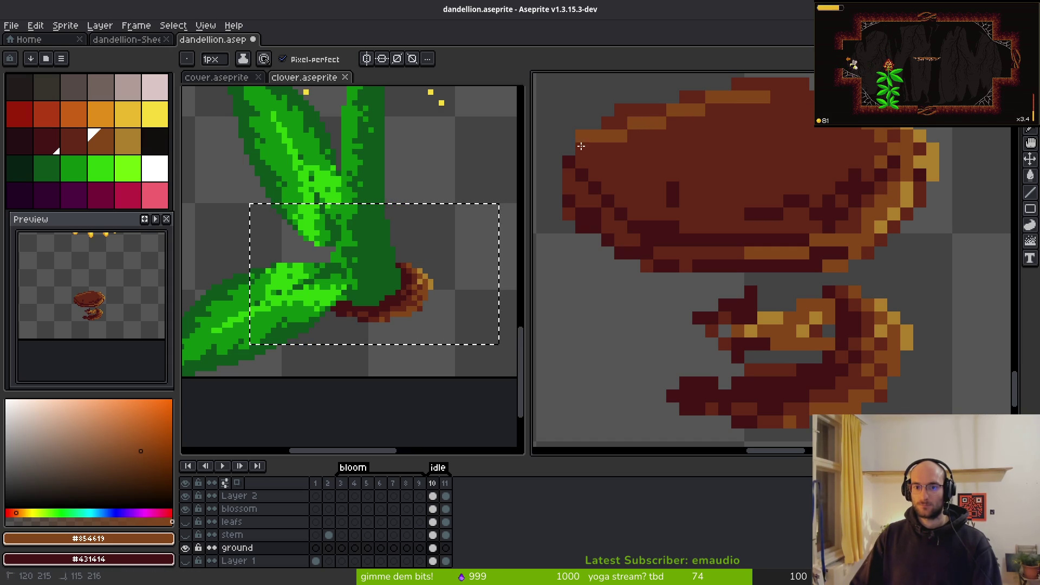
{"action": "left_click_drag", "start_coordinate": [566, 189], "coordinate": [568, 204]}
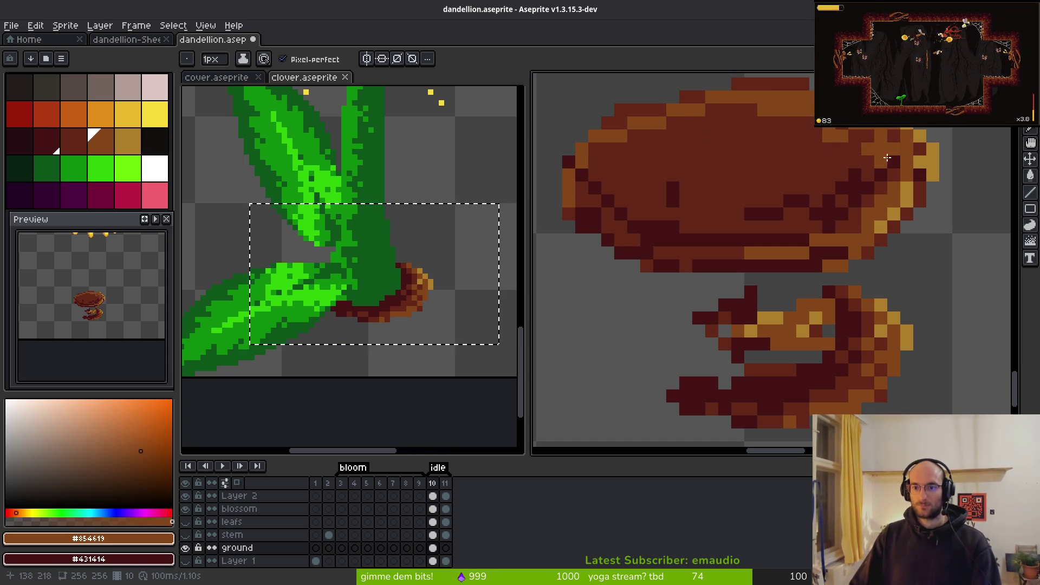
Step: Sample the mound's gold, mid-brown and dark red shades and paint brown shading streaks across it
{"action": "left_click", "coordinate": [878, 178], "text": "alt"}
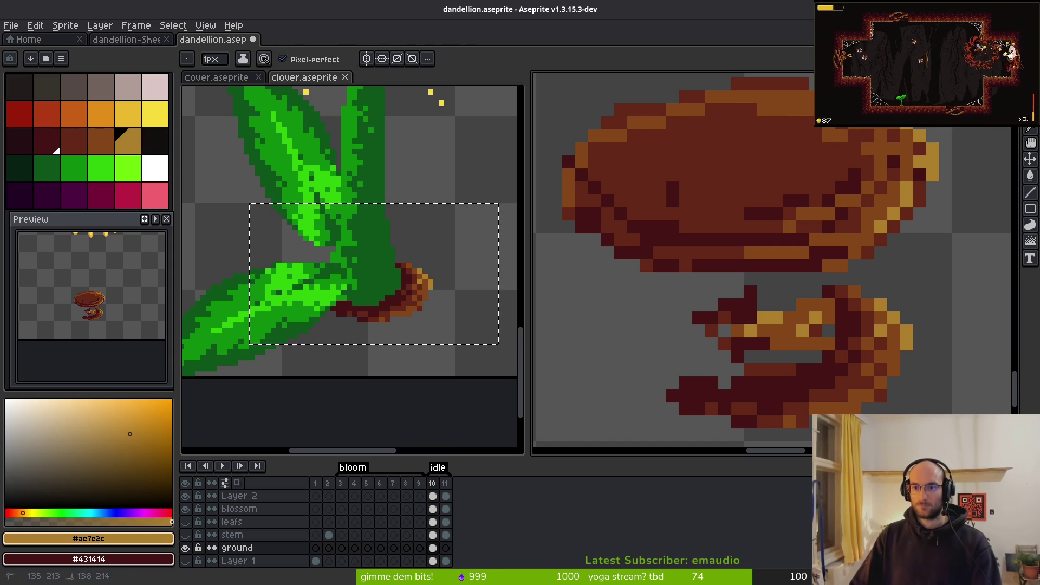
{"action": "left_click", "coordinate": [872, 148], "text": "alt"}
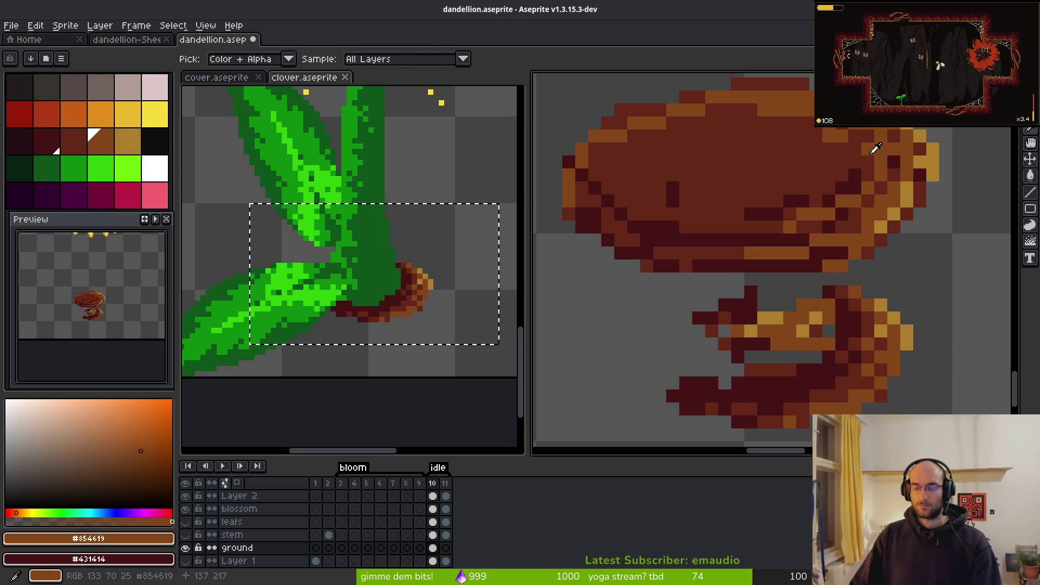
{"action": "left_click", "coordinate": [806, 237], "text": "alt"}
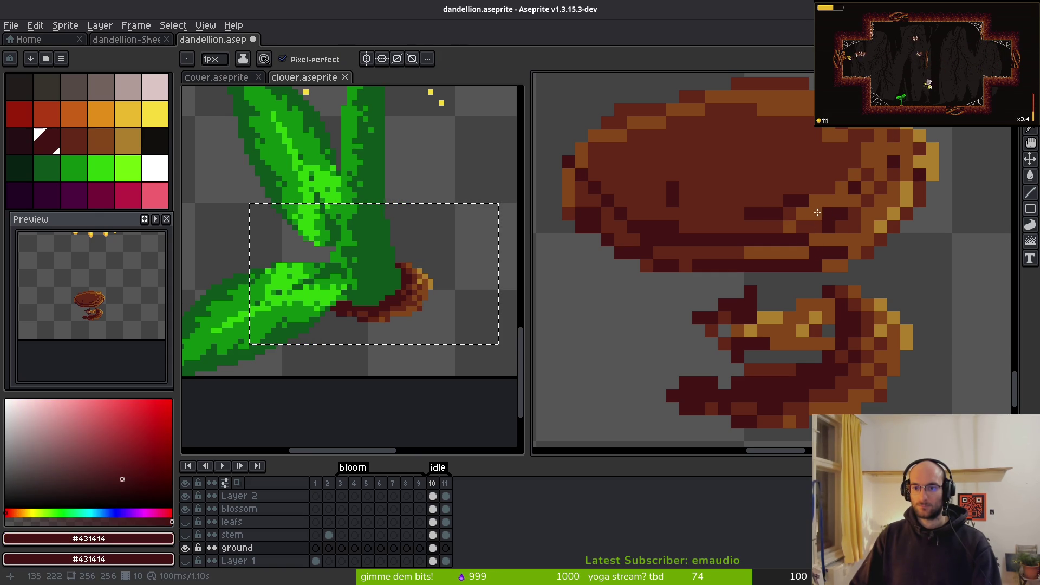
{"action": "left_click", "coordinate": [865, 205], "text": "alt"}
{"action": "left_click", "coordinate": [775, 212], "text": "alt"}
{"action": "left_click", "coordinate": [810, 210]}
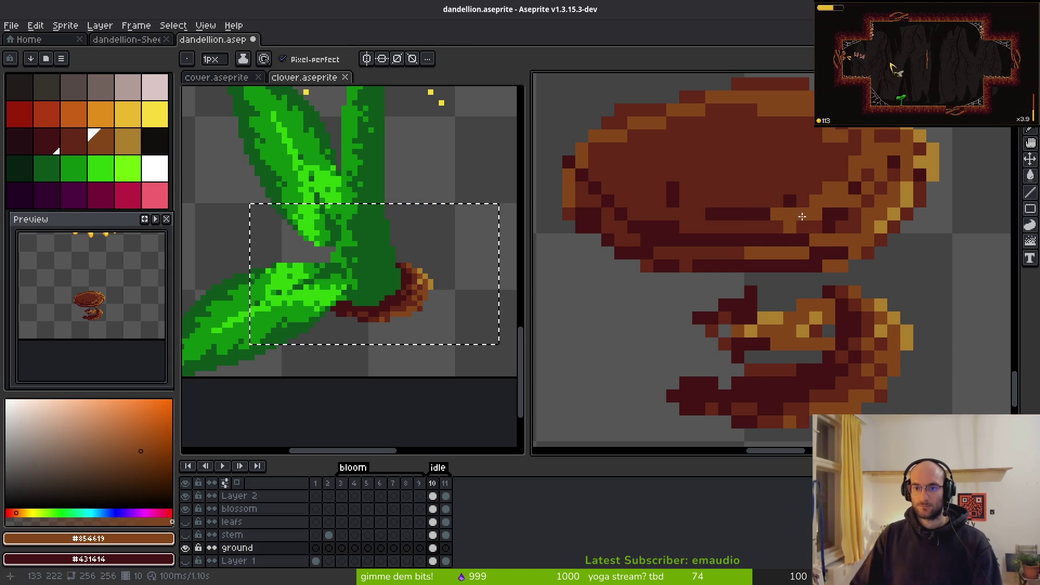
{"action": "left_click_drag", "start_coordinate": [780, 226], "coordinate": [632, 207]}
{"action": "key", "text": "ctrl+z"}
{"action": "left_click", "coordinate": [718, 246], "text": "shift"}
{"action": "mouse_move", "coordinate": [645, 244]}
{"action": "left_mouse_down"}
{"action": "mouse_move", "coordinate": [726, 201]}
{"action": "mouse_move", "coordinate": [741, 162]}
{"action": "mouse_move", "coordinate": [801, 138]}
{"action": "mouse_move", "coordinate": [808, 156]}
{"action": "mouse_move", "coordinate": [666, 222]}
{"action": "mouse_move", "coordinate": [723, 254]}
{"action": "mouse_move", "coordinate": [626, 239]}
{"action": "left_mouse_up"}
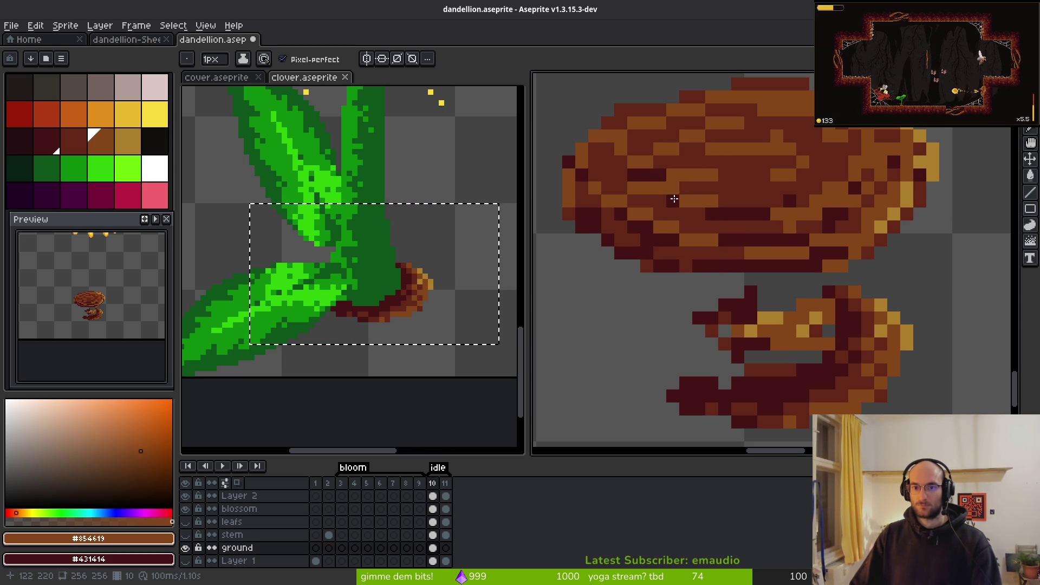
Step: Delete the lower brown clump, save dandellion.aseprite, and show the leafs and stem layers again
{"action": "key", "text": "]"}
{"action": "scroll", "coordinate": [747, 304], "scroll_direction": "down", "scroll_amount": 2}
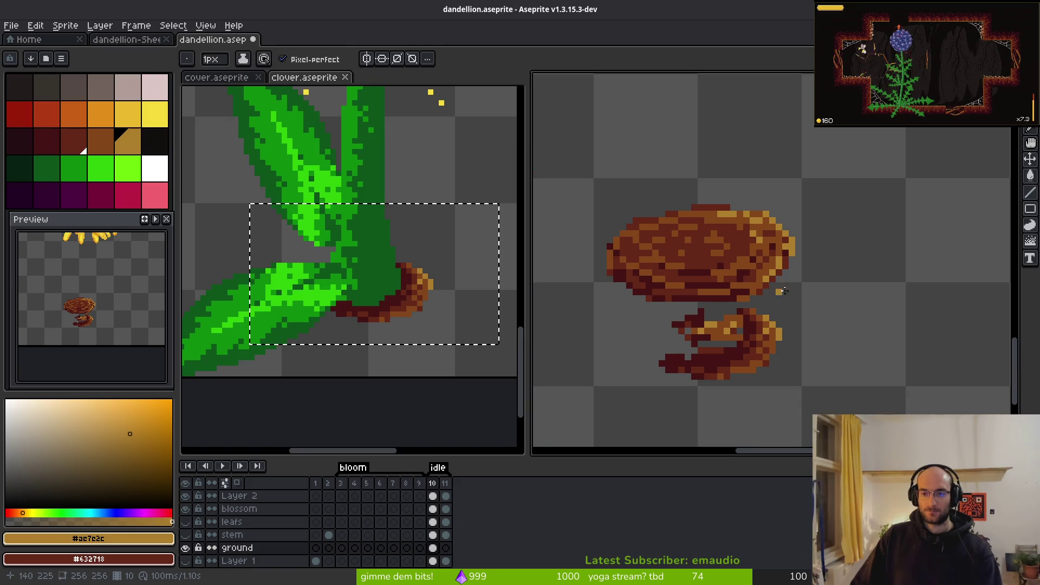
{"action": "key", "text": "ctrl+s"}
{"action": "key", "text": "q"}
{"action": "mouse_move", "coordinate": [766, 260]}
{"action": "left_mouse_down"}
{"action": "mouse_move", "coordinate": [601, 325]}
{"action": "mouse_move", "coordinate": [769, 263]}
{"action": "left_mouse_up"}
{"action": "key", "text": "Delete"}
{"action": "key", "text": "ctrl+s"}
{"action": "left_click", "coordinate": [185, 534]}
{"action": "left_click", "coordinate": [186, 522]}
Step: Switch to clover.aseprite, hide the ref layer, centre the blossom, and sample dark red #431414
{"action": "scroll", "coordinate": [652, 291], "scroll_direction": "down", "scroll_amount": 4}
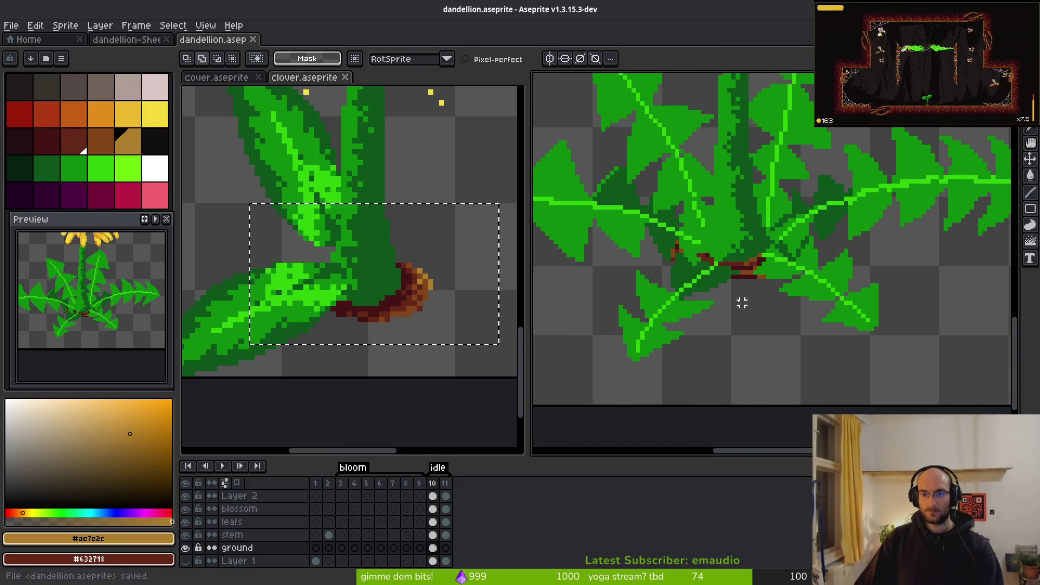
{"action": "scroll", "coordinate": [784, 352], "scroll_direction": "down", "scroll_amount": 2}
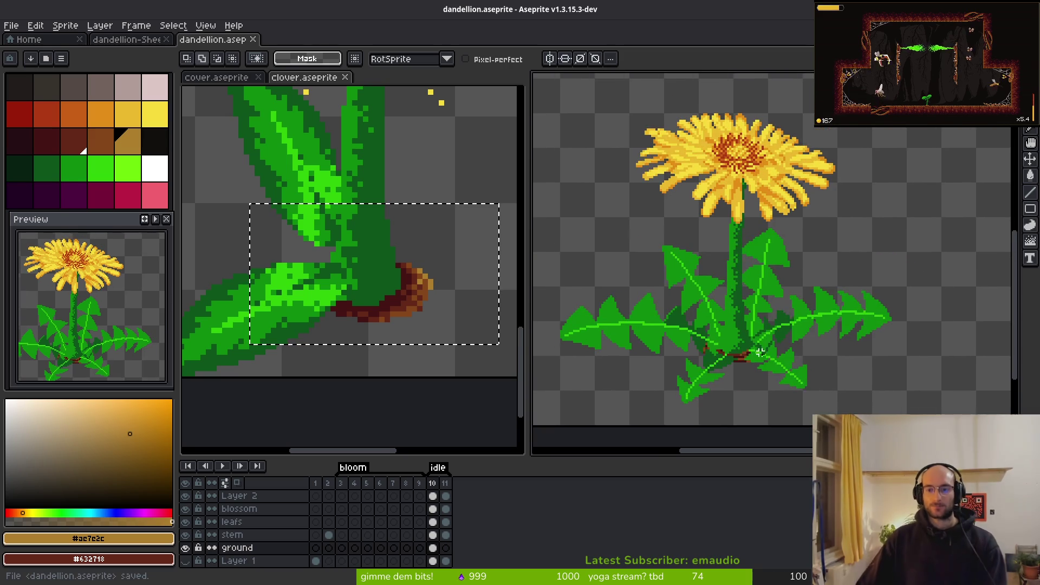
{"action": "scroll", "coordinate": [769, 310], "scroll_direction": "down", "scroll_amount": 2}
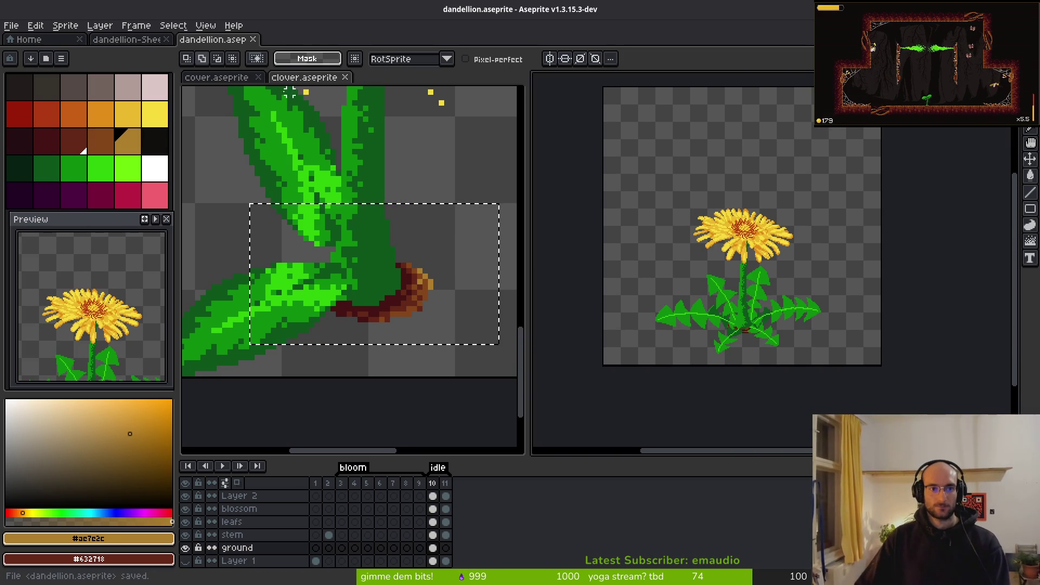
{"action": "key", "text": "ctrl+s"}
{"action": "scroll", "coordinate": [379, 254], "scroll_direction": "down", "scroll_amount": 4}
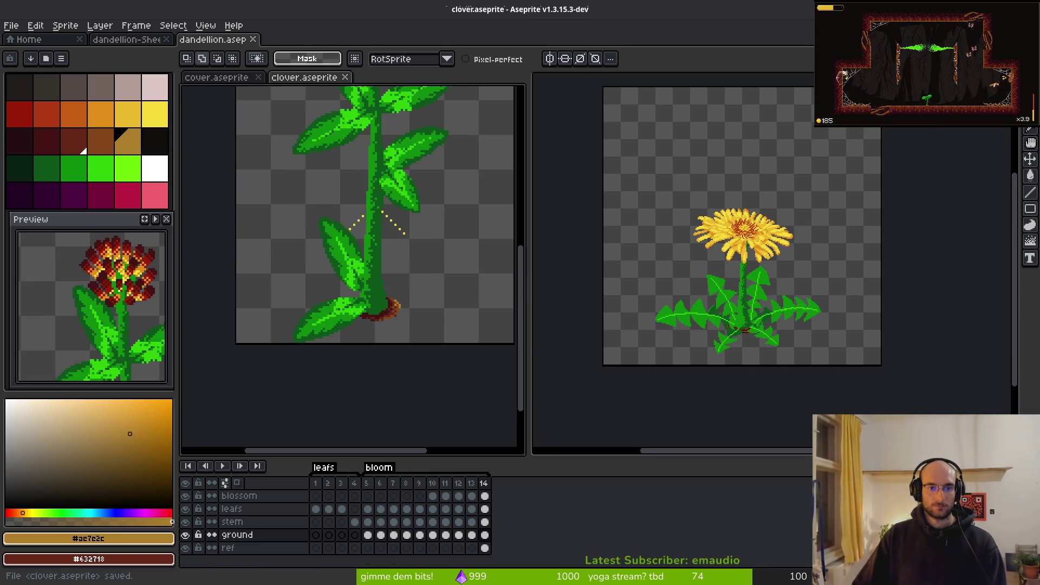
{"action": "left_click_drag", "start_coordinate": [353, 320], "coordinate": [348, 305]}
{"action": "left_click", "coordinate": [185, 547]}
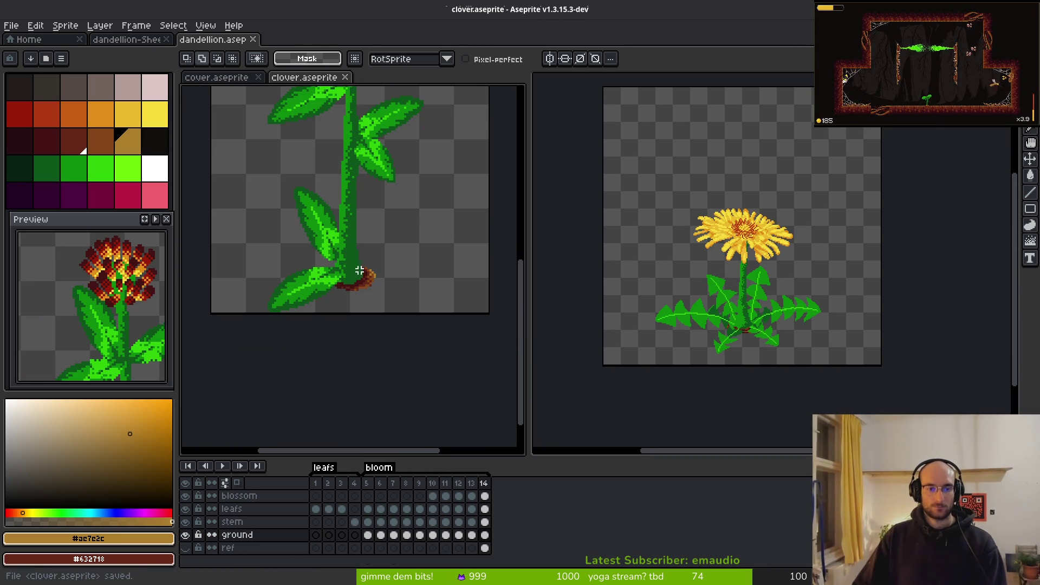
{"action": "scroll", "coordinate": [407, 298], "scroll_direction": "up", "scroll_amount": 3}
{"action": "scroll", "coordinate": [373, 216], "scroll_direction": "up", "scroll_amount": 3}
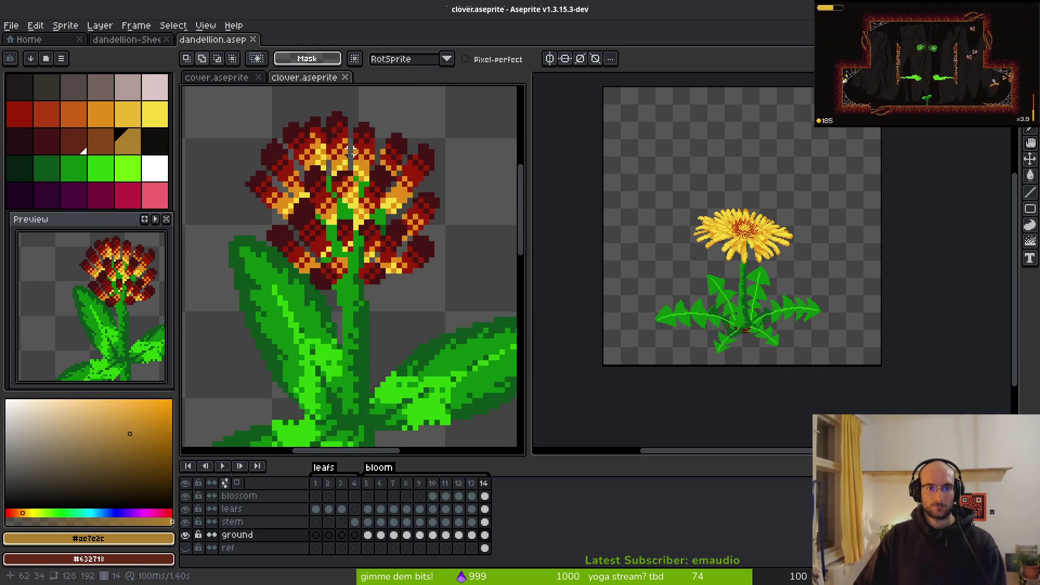
{"action": "left_click_drag", "start_coordinate": [385, 200], "coordinate": [410, 246]}
{"action": "key", "text": "b"}
{"action": "left_click", "coordinate": [384, 239], "text": "alt"}
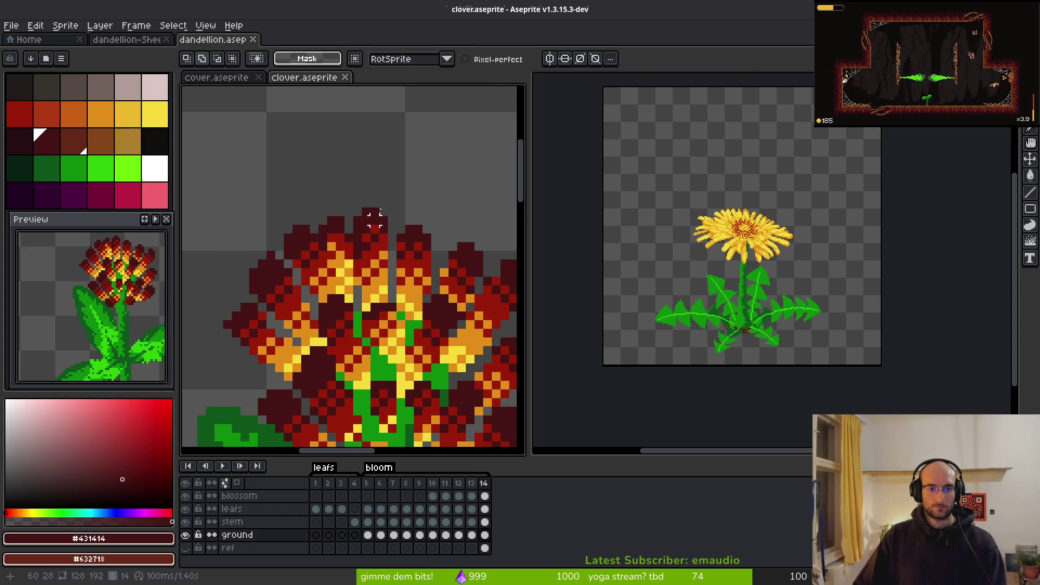
Step: Activate the blossom layer on frame 14 and try a dark-red pixel above the blossom, undoing the stray diagonal
{"action": "scroll", "coordinate": [373, 278], "scroll_direction": "up", "scroll_amount": 2}
{"action": "left_click", "coordinate": [471, 495]}
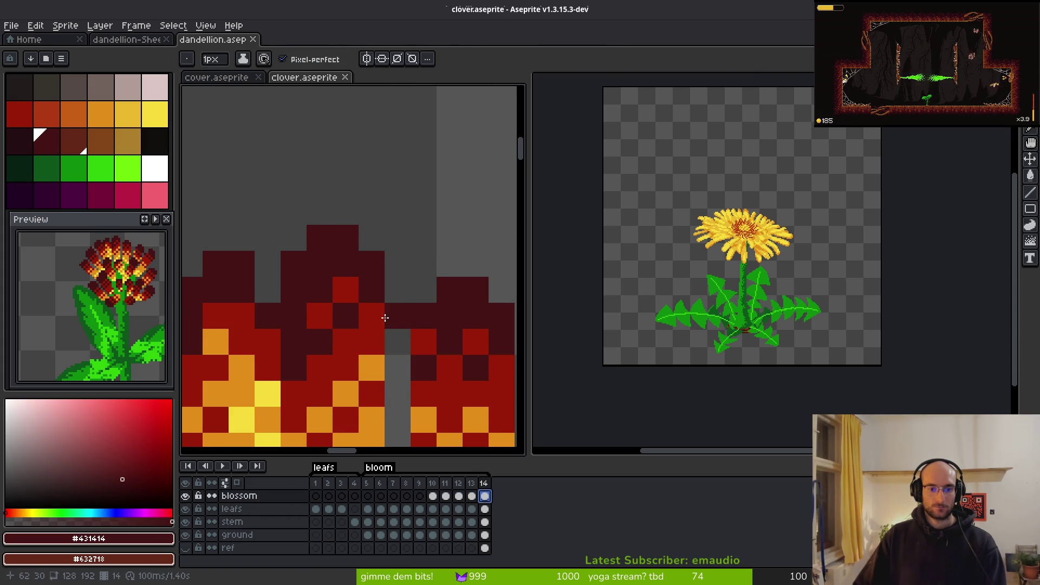
{"action": "scroll", "coordinate": [436, 308], "scroll_direction": "down", "scroll_amount": 3}
{"action": "key", "text": "."}
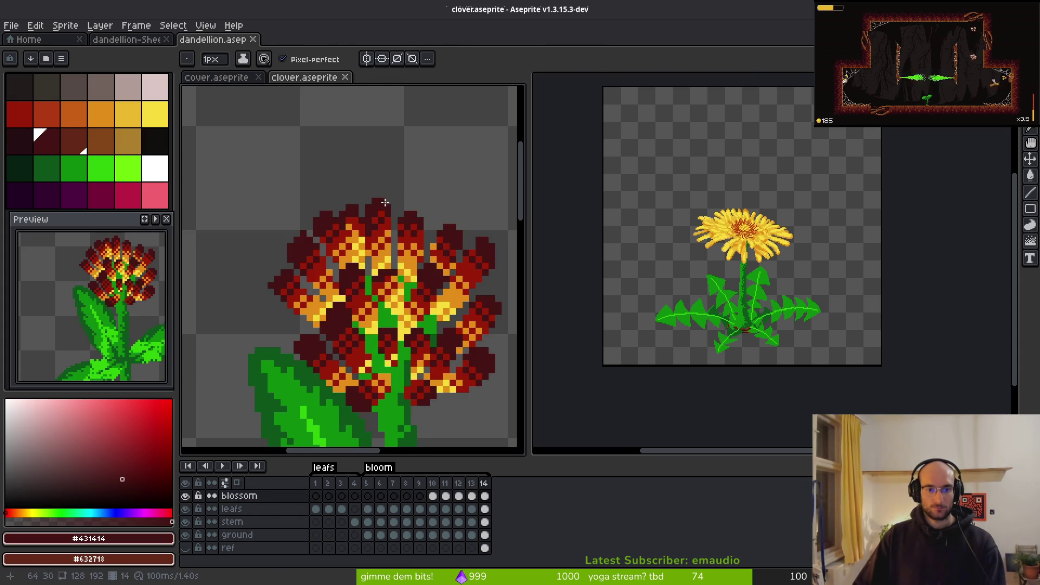
{"action": "scroll", "coordinate": [403, 191], "scroll_direction": "up", "scroll_amount": 3}
{"action": "scroll", "coordinate": [411, 227], "scroll_direction": "up", "scroll_amount": 1}
{"action": "left_click", "coordinate": [350, 209]}
{"action": "left_click_drag", "start_coordinate": [269, 212], "coordinate": [295, 191]}
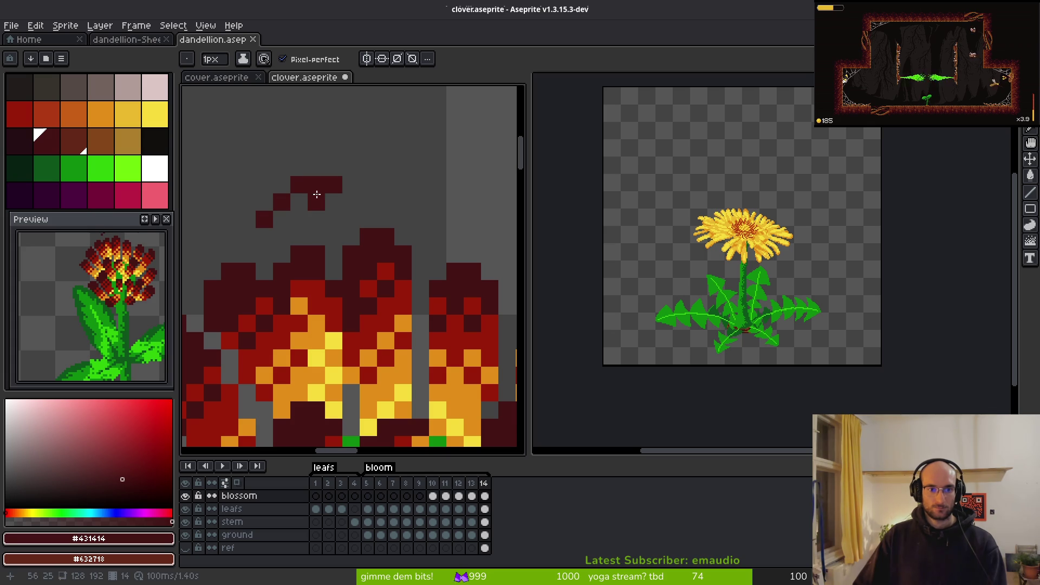
{"action": "key", "text": "ctrl+z"}
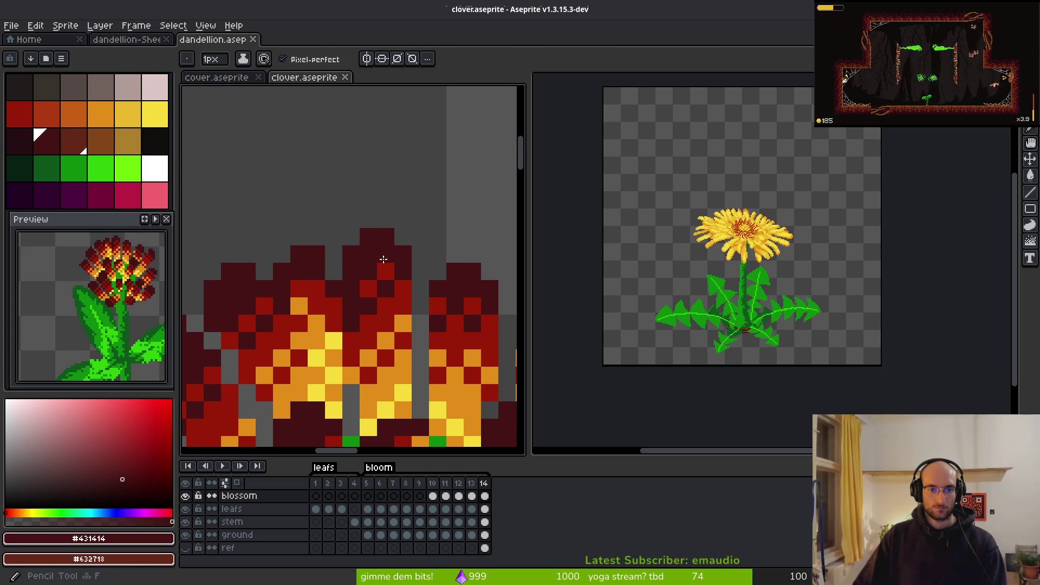
Step: Draw a dark-red diagonal petal tip above the blossom with red highlight pixels inside
{"action": "left_click_drag", "start_coordinate": [403, 272], "coordinate": [413, 192]}
{"action": "scroll", "coordinate": [365, 231], "scroll_direction": "up", "scroll_amount": 1}
{"action": "scroll", "coordinate": [274, 215], "scroll_direction": "up", "scroll_amount": 1}
{"action": "left_click", "coordinate": [273, 216]}
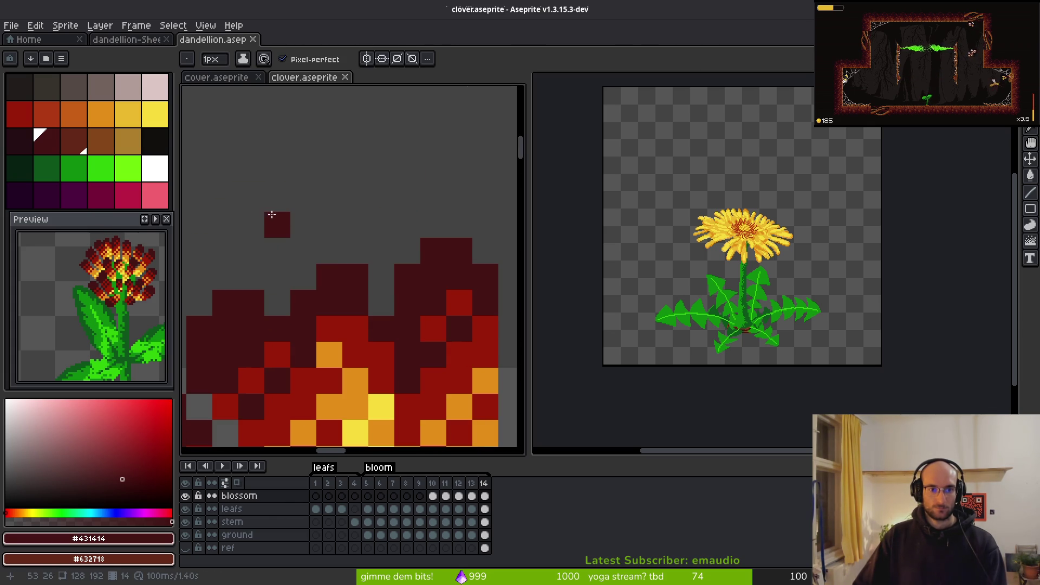
{"action": "left_click_drag", "start_coordinate": [273, 215], "coordinate": [322, 181]}
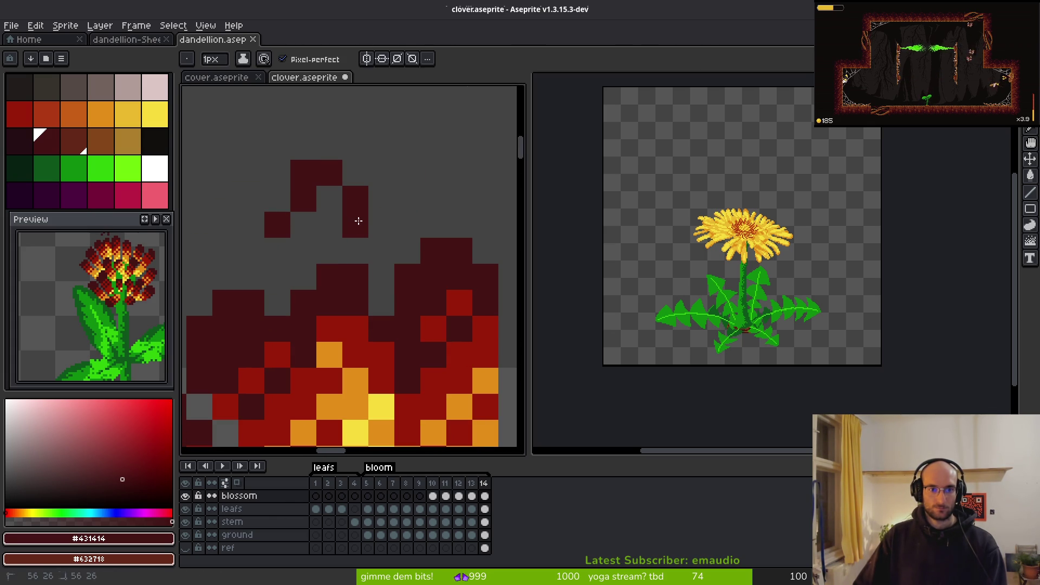
{"action": "left_click_drag", "start_coordinate": [357, 220], "coordinate": [372, 249]}
{"action": "left_click", "coordinate": [359, 327], "text": "alt"}
{"action": "left_click", "coordinate": [360, 256]}
{"action": "mouse_move", "coordinate": [303, 249]}
{"action": "left_mouse_down"}
{"action": "mouse_move", "coordinate": [287, 271]}
{"action": "mouse_move", "coordinate": [303, 275]}
{"action": "left_mouse_up"}
Step: Fill the petal tip's gaps with dark red, then undo the stray dark pixels
{"action": "key", "text": "alt"}
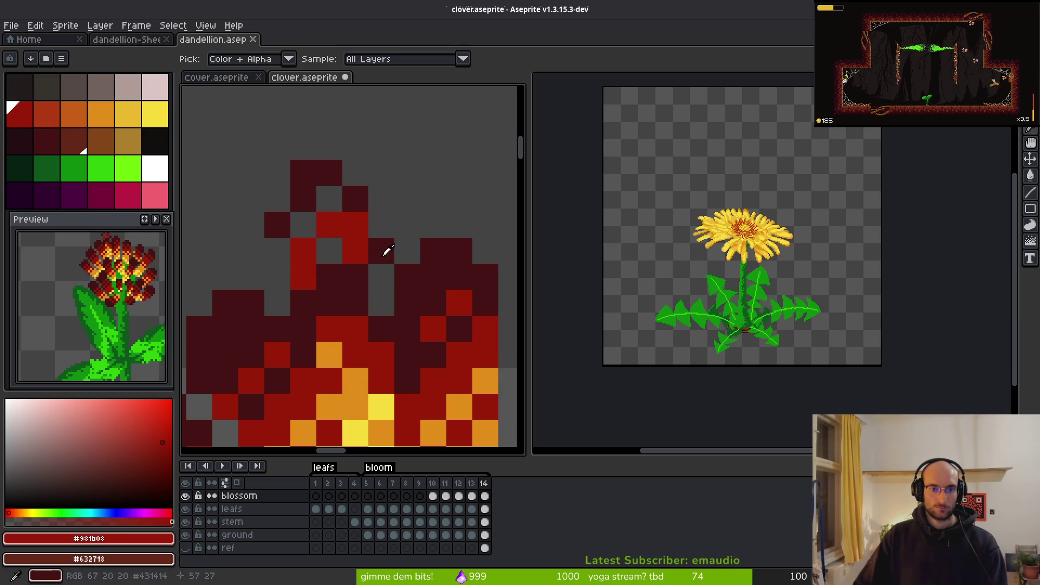
{"action": "left_click", "coordinate": [316, 172], "text": "alt"}
{"action": "left_click", "coordinate": [318, 207]}
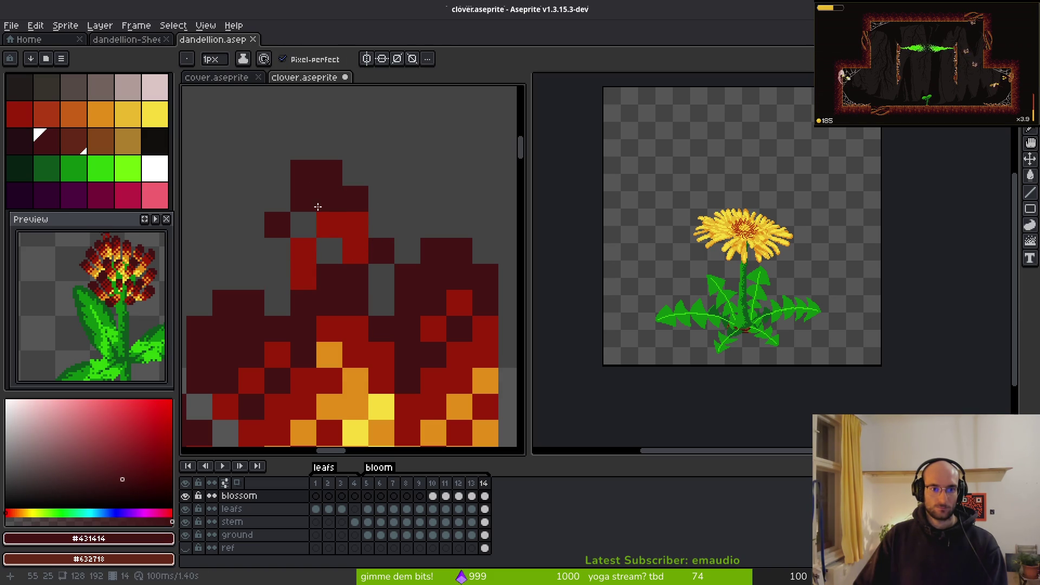
{"action": "left_click", "coordinate": [289, 249]}
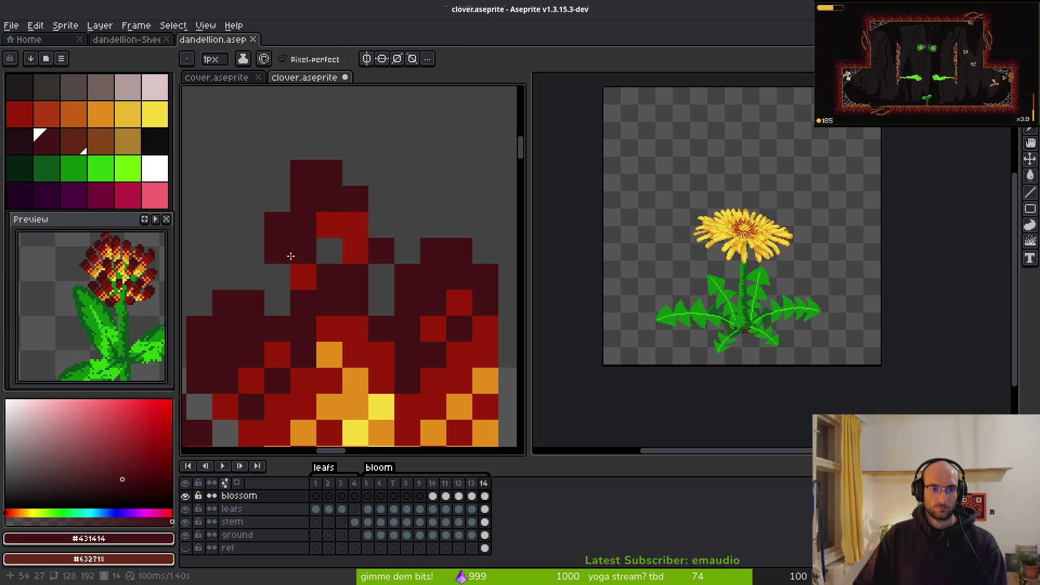
{"action": "left_click", "coordinate": [336, 245]}
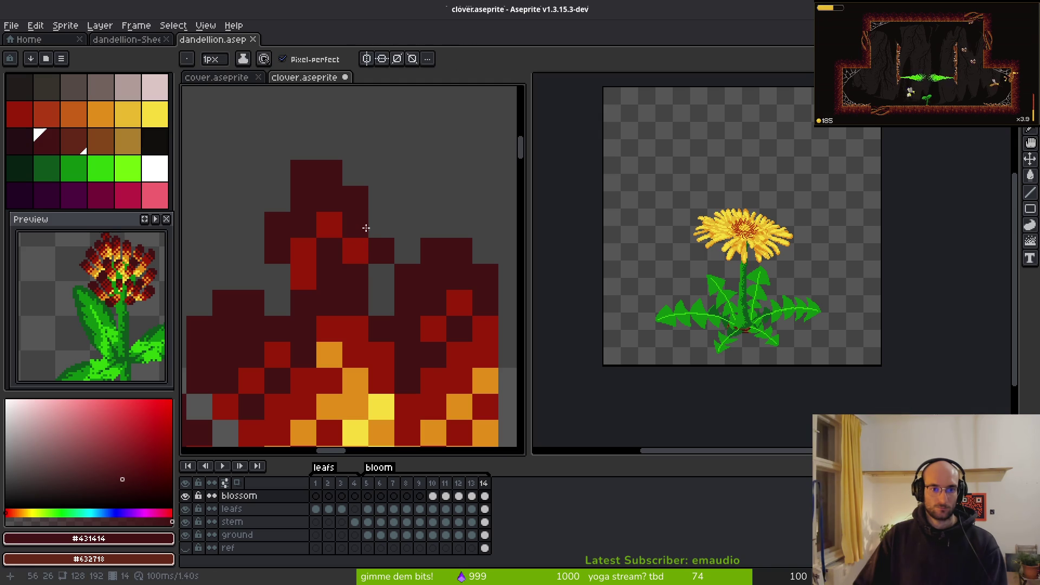
{"action": "scroll", "coordinate": [353, 228], "scroll_direction": "down", "scroll_amount": 3}
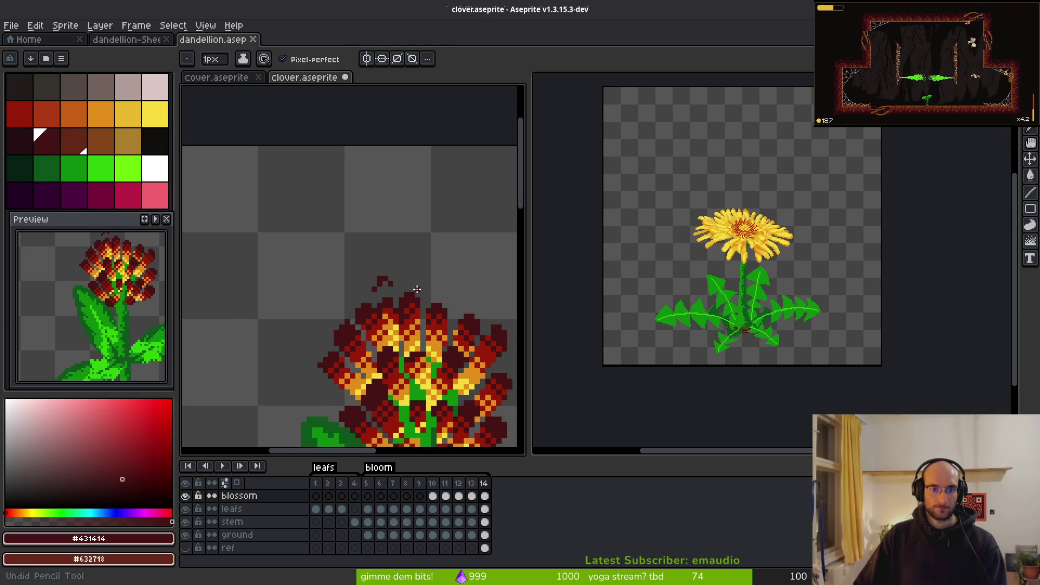
{"action": "key", "text": "ctrl+z"}
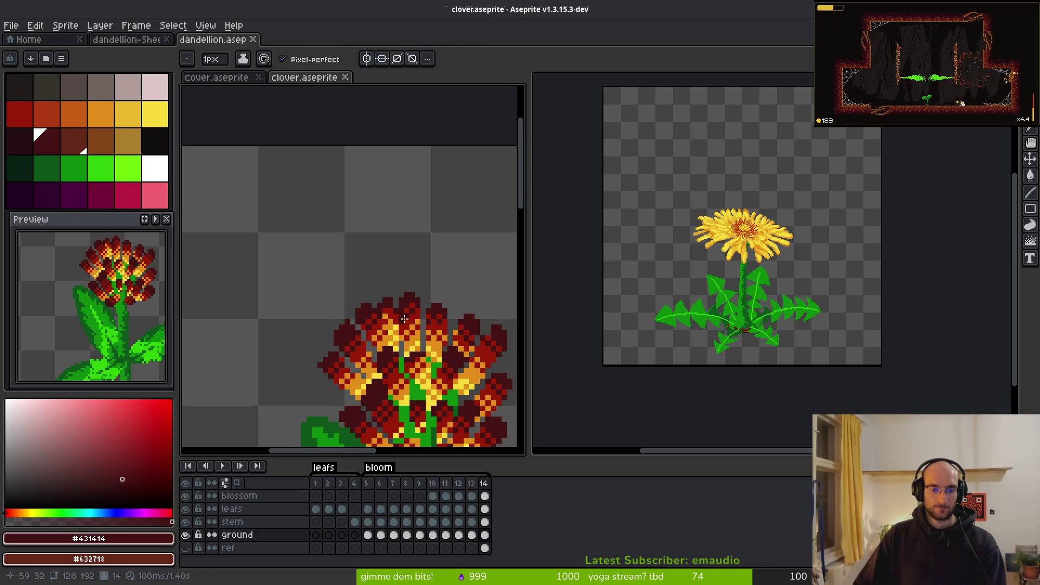
{"action": "scroll", "coordinate": [335, 231], "scroll_direction": "up", "scroll_amount": 3}
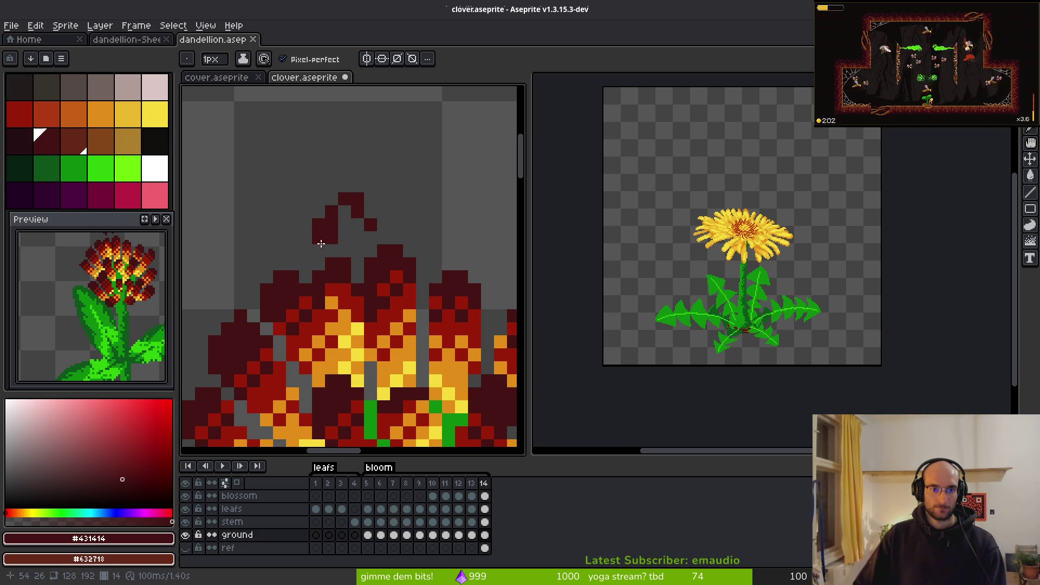
{"action": "key", "text": "ctrl+z"}
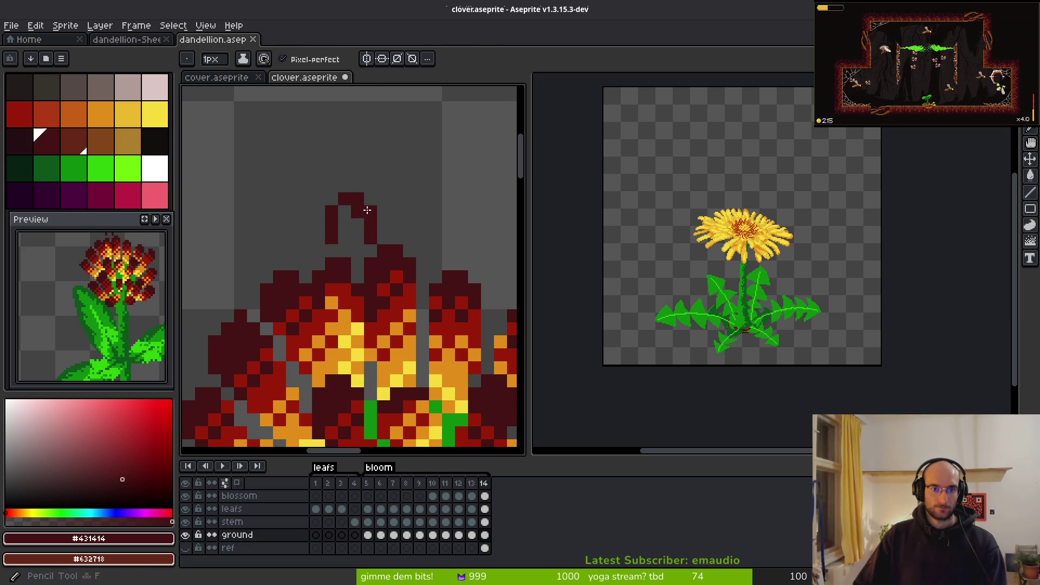
Step: Redraw the dark petal tip outline above the blossom and fill it with red #981b08 pixels
{"action": "scroll", "coordinate": [422, 237], "scroll_direction": "up", "scroll_amount": 2}
{"action": "mouse_move", "coordinate": [306, 151]}
{"action": "left_mouse_down"}
{"action": "mouse_move", "coordinate": [332, 152]}
{"action": "mouse_move", "coordinate": [359, 226]}
{"action": "left_mouse_up"}
{"action": "left_click_drag", "start_coordinate": [313, 199], "coordinate": [307, 178]}
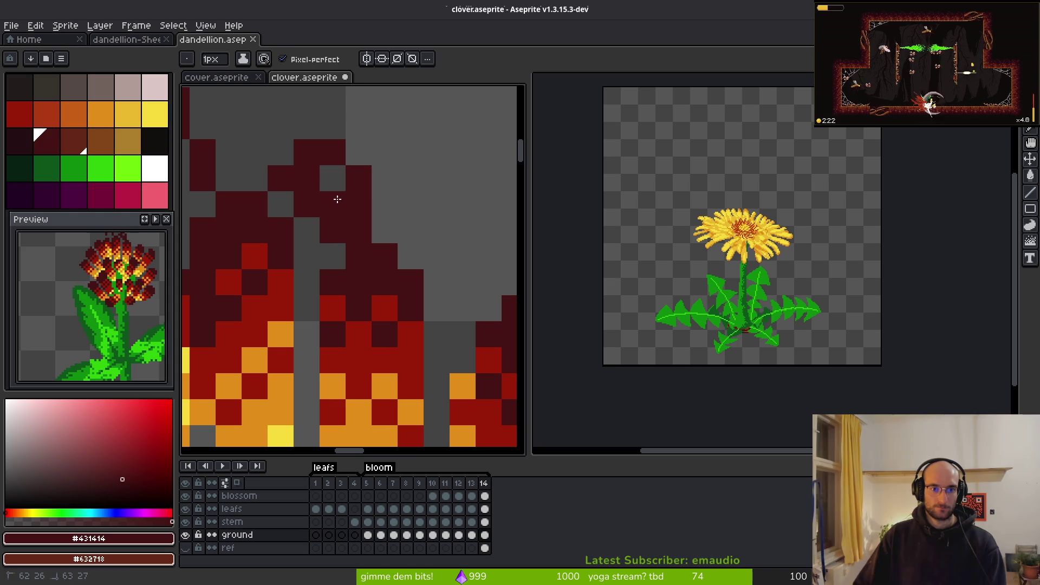
{"action": "left_click", "coordinate": [254, 256], "text": "alt"}
{"action": "left_click", "coordinate": [333, 255]}
{"action": "left_click", "coordinate": [280, 205]}
{"action": "right_click", "coordinate": [333, 178]}
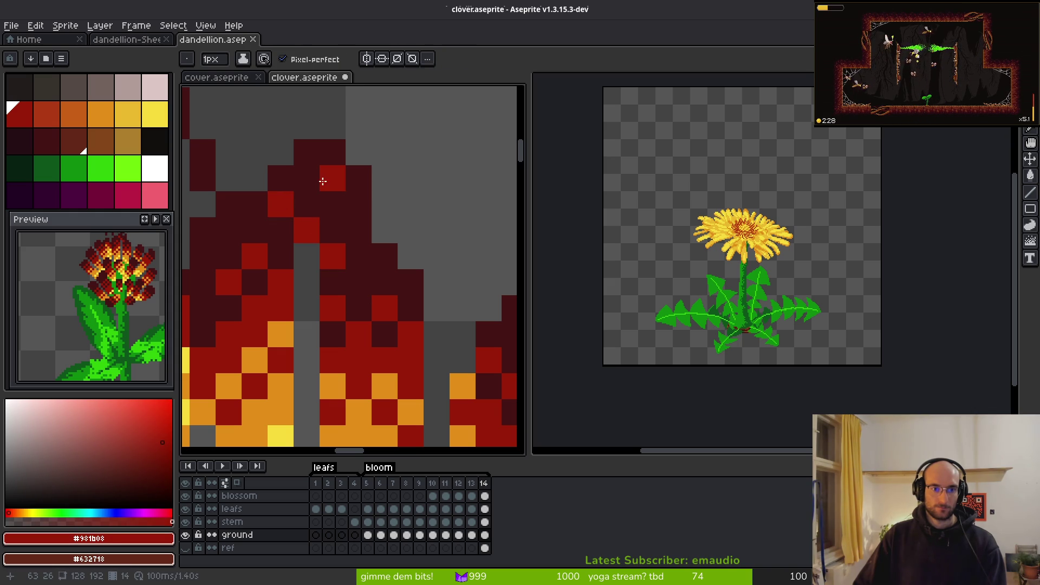
Step: Paint the clover's petal tip, a dark petal pixel and the grey gap below it red
{"action": "left_click", "coordinate": [350, 244], "text": "alt"}
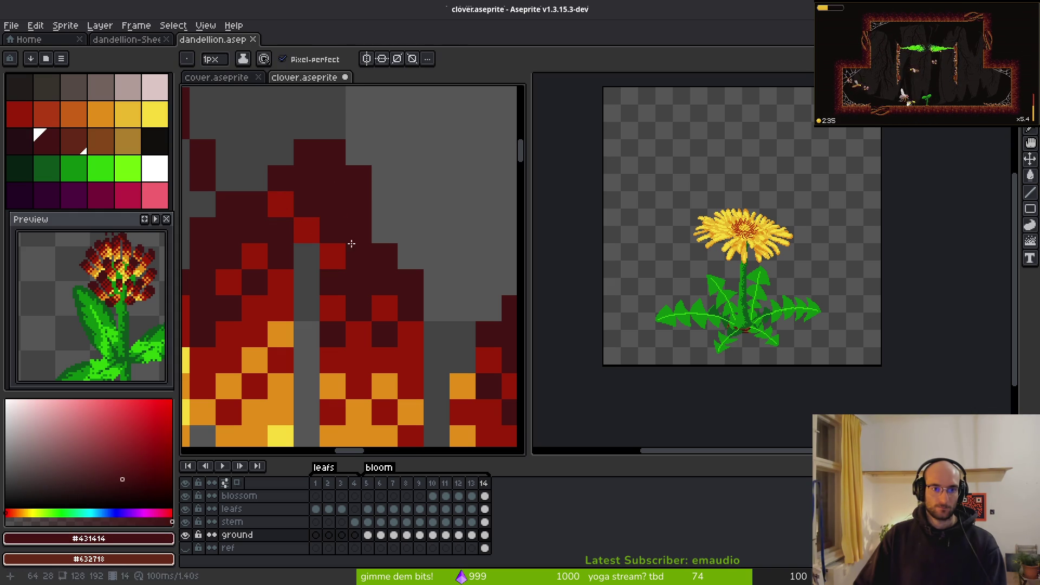
{"action": "left_click", "coordinate": [361, 342], "text": "alt"}
{"action": "left_click", "coordinate": [332, 206]}
{"action": "left_click", "coordinate": [358, 230]}
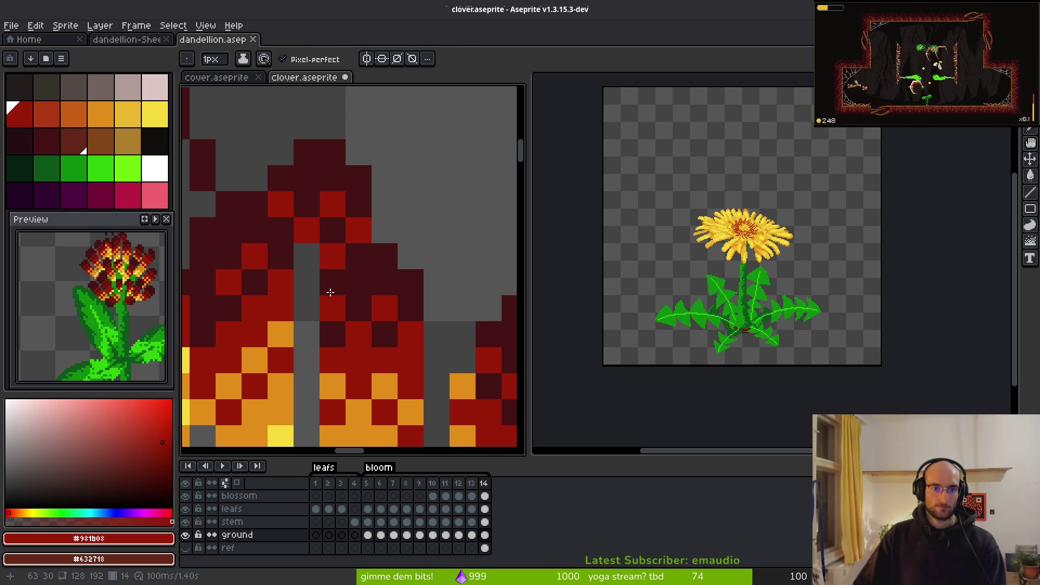
{"action": "left_click_drag", "start_coordinate": [299, 252], "coordinate": [308, 308]}
Step: Paint one petal pixel orange and fill the grey gap column with yellow
{"action": "left_click", "coordinate": [333, 384], "text": "alt"}
{"action": "left_click", "coordinate": [303, 277]}
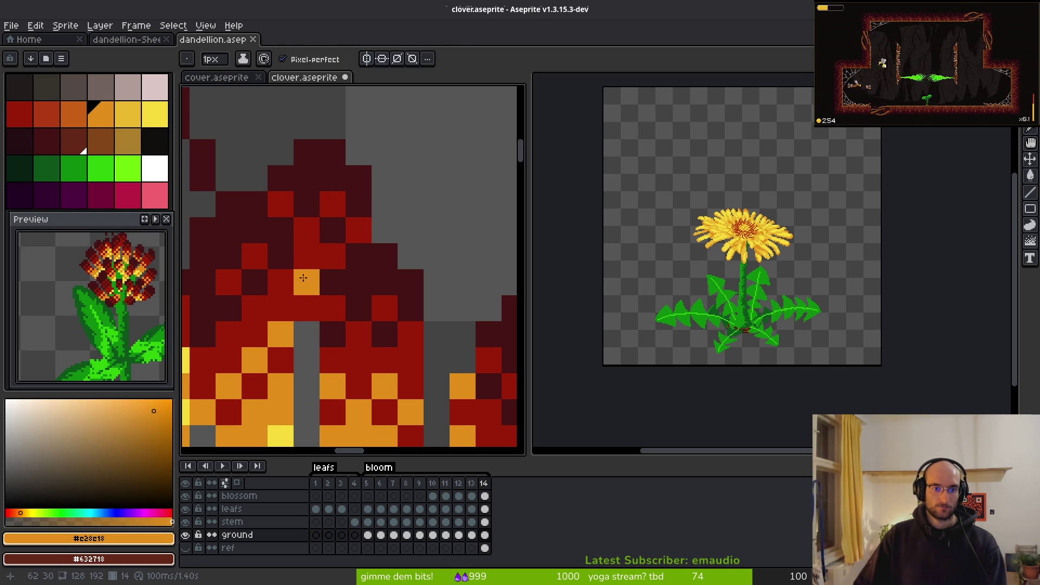
{"action": "scroll", "coordinate": [306, 346], "scroll_direction": "down", "scroll_amount": 3}
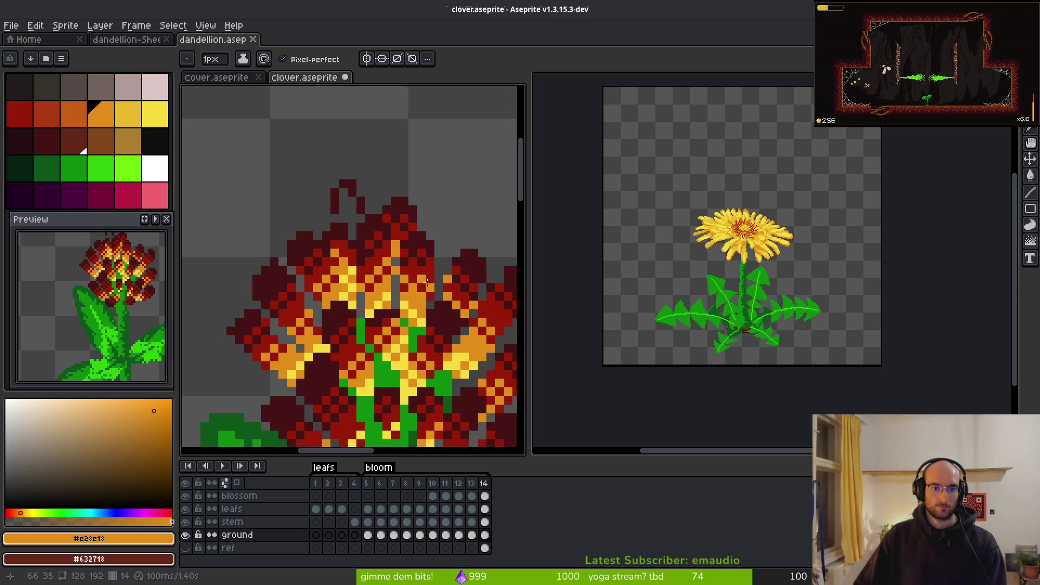
{"action": "scroll", "coordinate": [390, 340], "scroll_direction": "up", "scroll_amount": 3}
{"action": "left_click", "coordinate": [398, 279], "text": "alt"}
{"action": "scroll", "coordinate": [367, 225], "scroll_direction": "up", "scroll_amount": 1}
{"action": "left_click", "coordinate": [368, 224]}
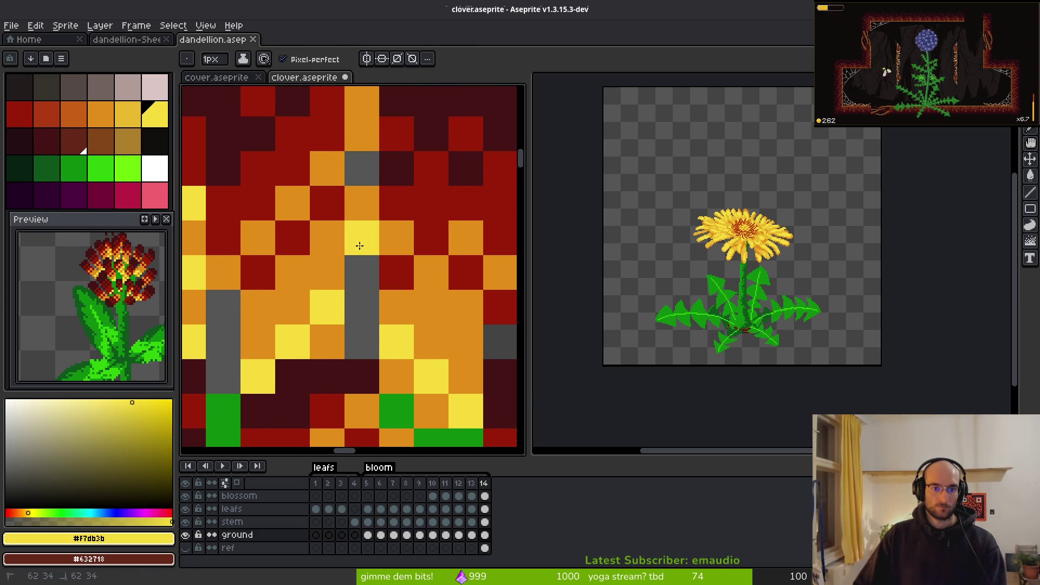
{"action": "left_click_drag", "start_coordinate": [359, 245], "coordinate": [368, 312]}
{"action": "left_click", "coordinate": [365, 341]}
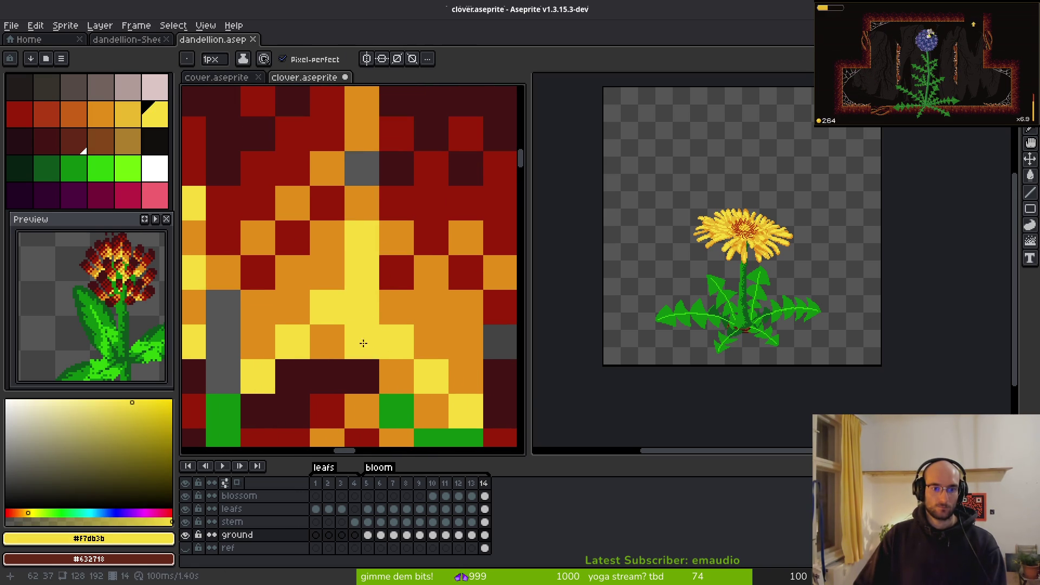
Step: Undo a stray red pixel and paint the grey pixel below the petal orange
{"action": "left_click", "coordinate": [395, 201], "text": "alt"}
{"action": "scroll", "coordinate": [402, 313], "scroll_direction": "down", "scroll_amount": 1}
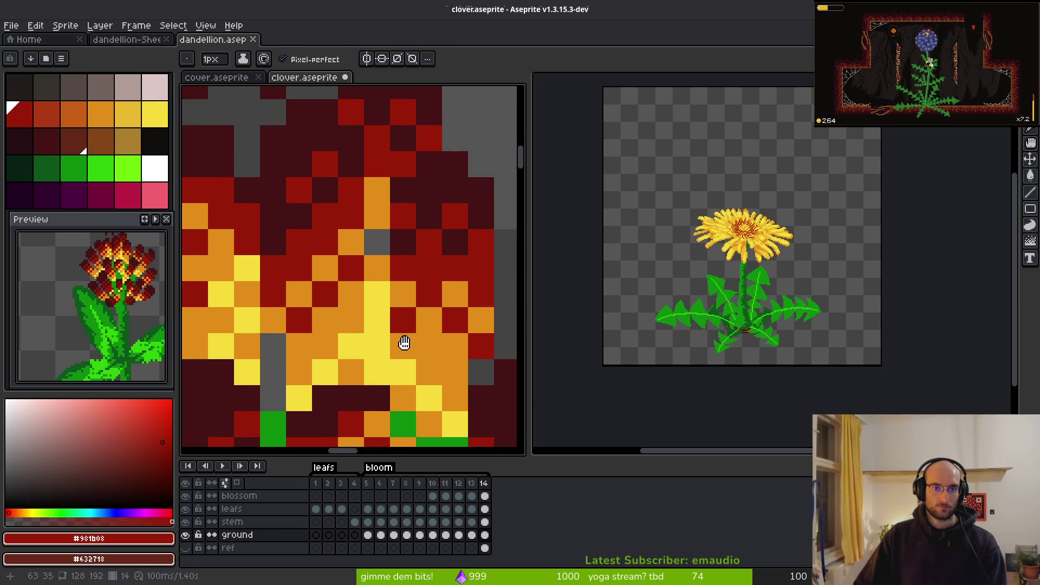
{"action": "left_click", "coordinate": [377, 254]}
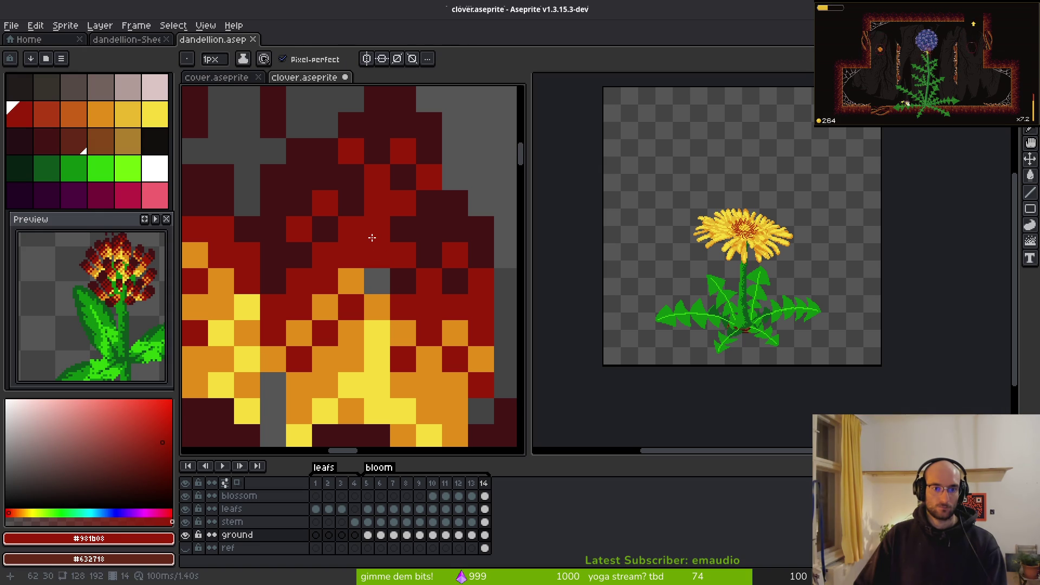
{"action": "key", "text": "ctrl+z"}
{"action": "left_click", "coordinate": [377, 255], "text": "alt"}
{"action": "left_click", "coordinate": [376, 283]}
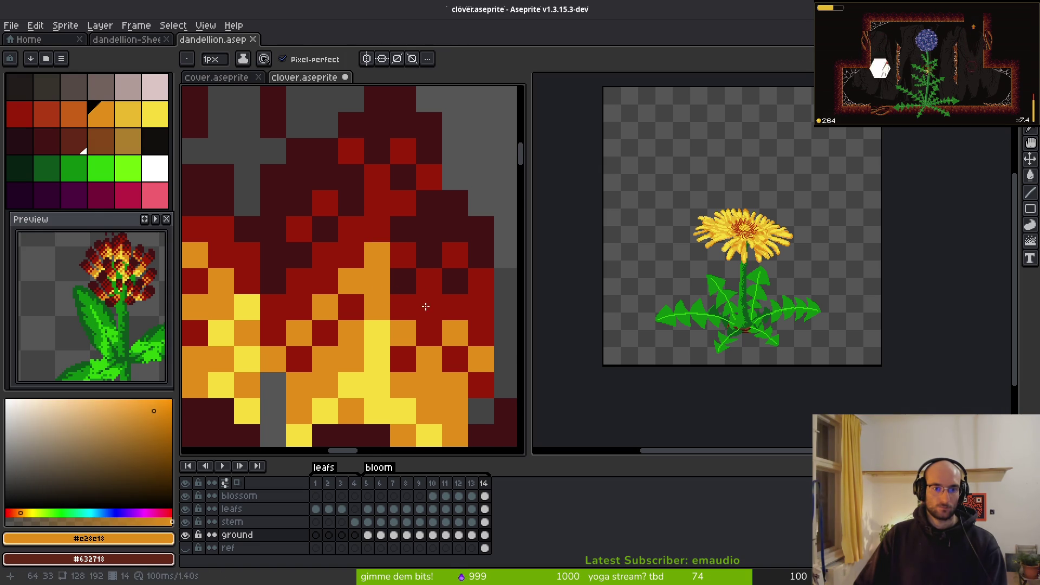
Step: Draw a red stroke across the remaining grey gap in the petals
{"action": "scroll", "coordinate": [424, 296], "scroll_direction": "down", "scroll_amount": 4}
{"action": "scroll", "coordinate": [394, 338], "scroll_direction": "up", "scroll_amount": 3}
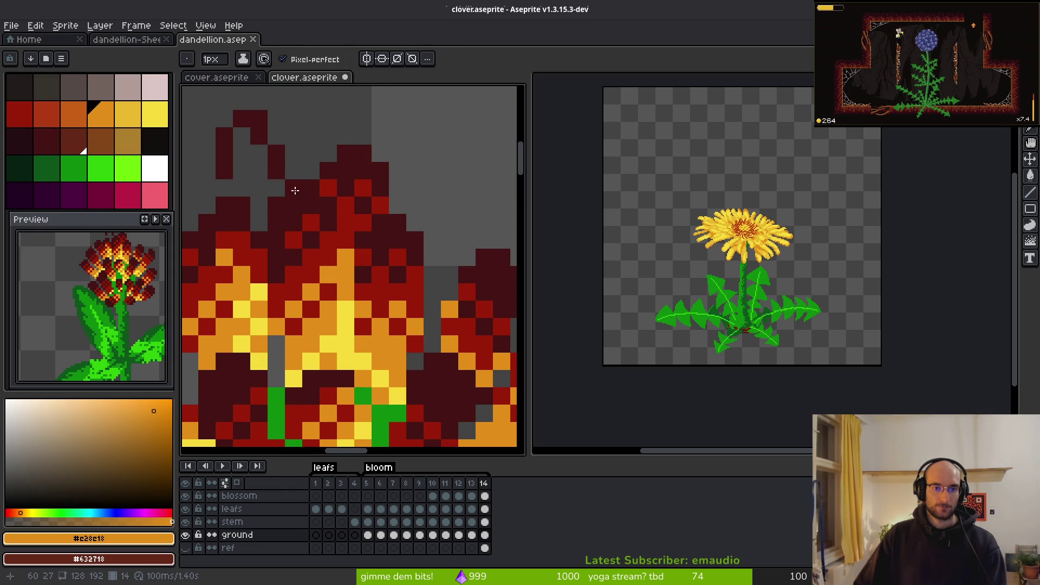
{"action": "scroll", "coordinate": [305, 197], "scroll_direction": "up", "scroll_amount": 1}
{"action": "left_click", "coordinate": [475, 290], "text": "alt"}
{"action": "scroll", "coordinate": [337, 212], "scroll_direction": "up", "scroll_amount": 1}
{"action": "left_click", "coordinate": [337, 211]}
{"action": "mouse_move", "coordinate": [337, 211]}
{"action": "left_mouse_down"}
{"action": "mouse_move", "coordinate": [366, 276]}
{"action": "mouse_move", "coordinate": [334, 276]}
{"action": "mouse_move", "coordinate": [365, 298]}
{"action": "mouse_move", "coordinate": [394, 277]}
{"action": "left_mouse_up"}
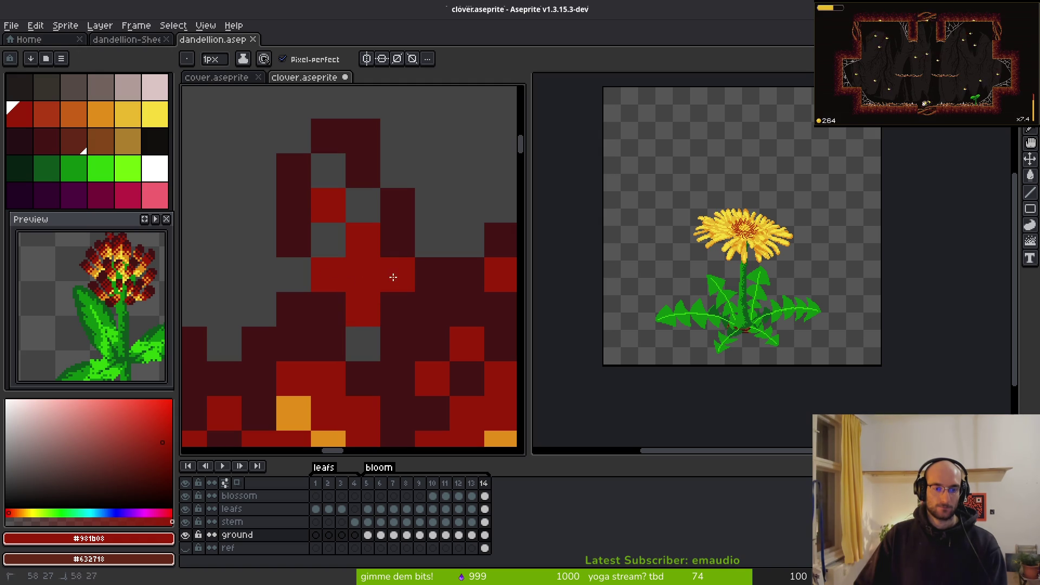
Step: Outline the clover's petal tips and edge with the darkest red outline colour
{"action": "left_click", "coordinate": [400, 305], "text": "alt"}
{"action": "left_click", "coordinate": [363, 205]}
{"action": "left_click", "coordinate": [329, 172]}
{"action": "left_click_drag", "start_coordinate": [328, 205], "coordinate": [304, 274]}
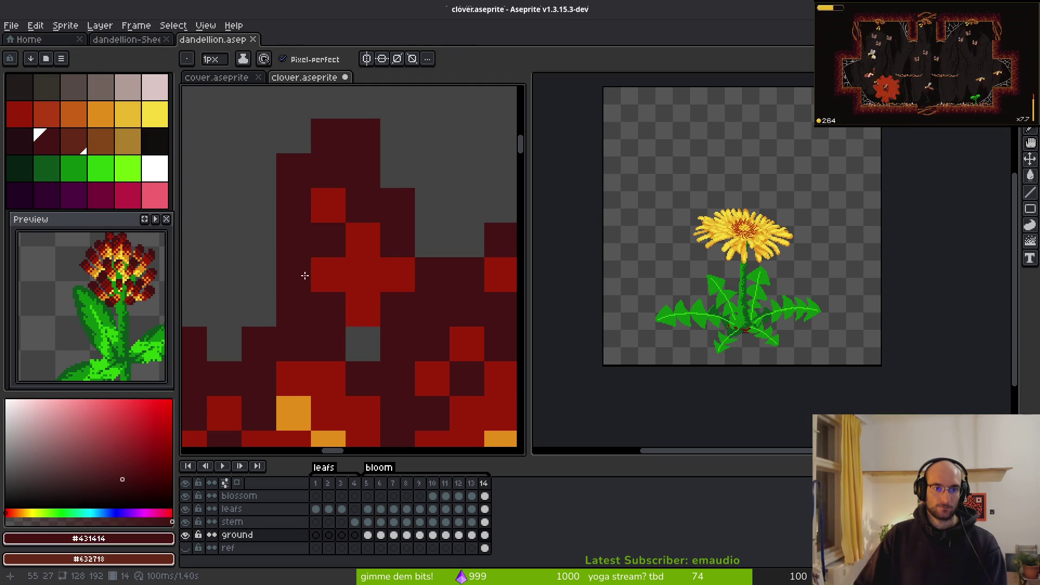
{"action": "left_click", "coordinate": [397, 274]}
{"action": "scroll", "coordinate": [422, 332], "scroll_direction": "down", "scroll_amount": 2}
{"action": "scroll", "coordinate": [422, 332], "scroll_direction": "up", "scroll_amount": 2}
Step: Darken two red pixels on the petal tip and one more tip pixel with the outline colour
{"action": "left_click", "coordinate": [292, 231], "text": "alt"}
{"action": "key", "text": "e"}
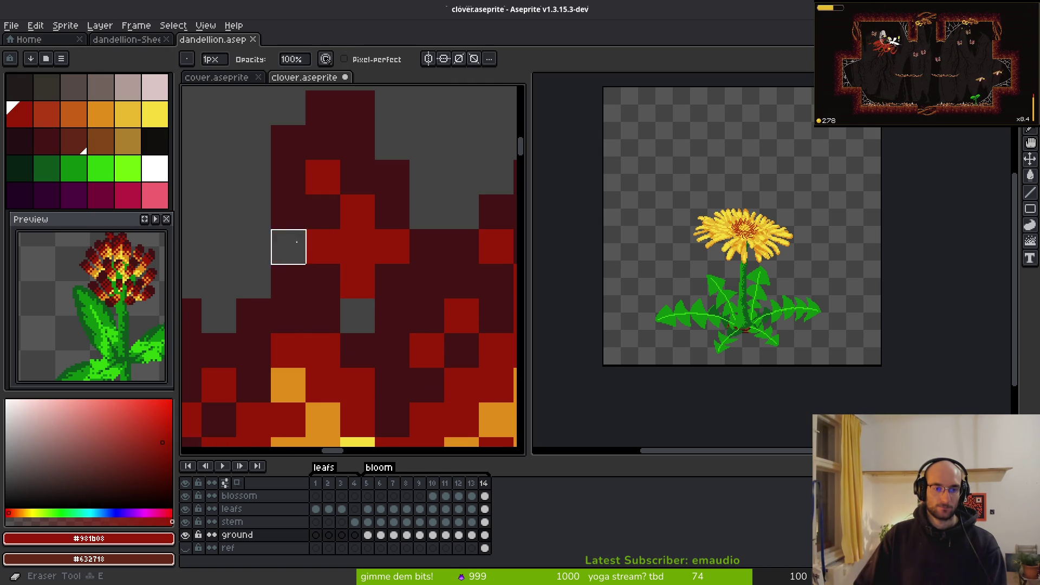
{"action": "scroll", "coordinate": [399, 310], "scroll_direction": "down", "scroll_amount": 2}
{"action": "scroll", "coordinate": [399, 310], "scroll_direction": "up", "scroll_amount": 2}
{"action": "key", "text": "b"}
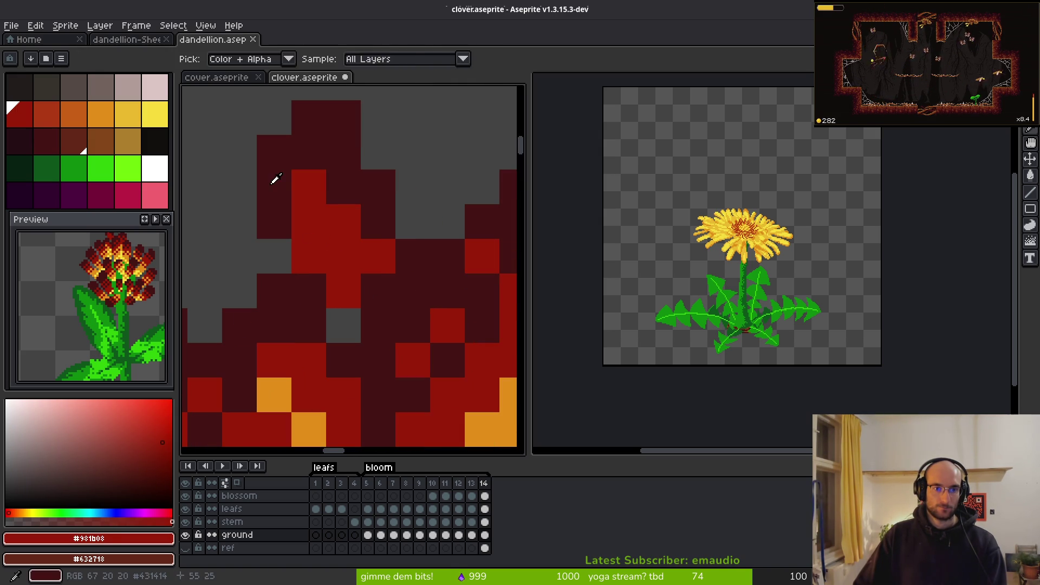
{"action": "left_click", "coordinate": [310, 225], "text": "alt"}
{"action": "left_click_drag", "start_coordinate": [344, 255], "coordinate": [381, 258]}
{"action": "left_click", "coordinate": [317, 189]}
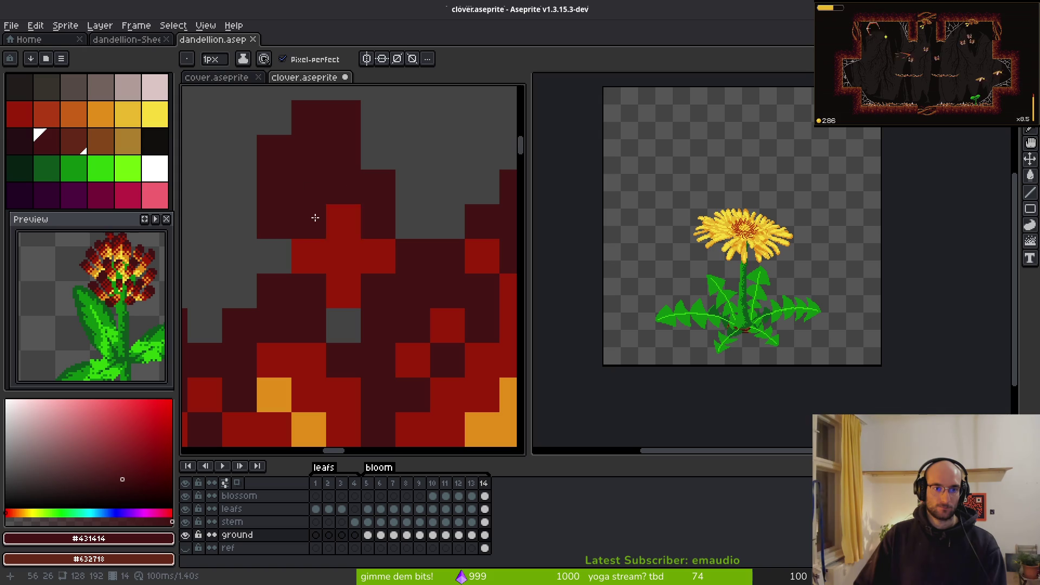
Step: Rework the tip pixels, trading red and dark outline pixels until the tip reads cleanly
{"action": "left_click", "coordinate": [334, 214], "text": "alt"}
{"action": "left_click", "coordinate": [304, 213]}
{"action": "left_click", "coordinate": [345, 183], "text": "alt"}
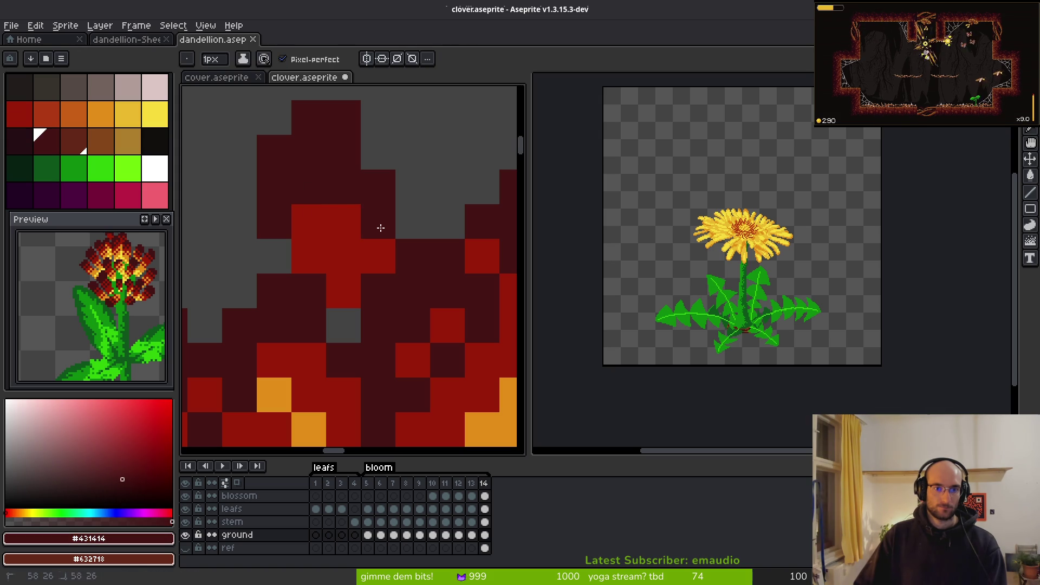
{"action": "left_click", "coordinate": [355, 222]}
{"action": "left_click", "coordinate": [375, 259]}
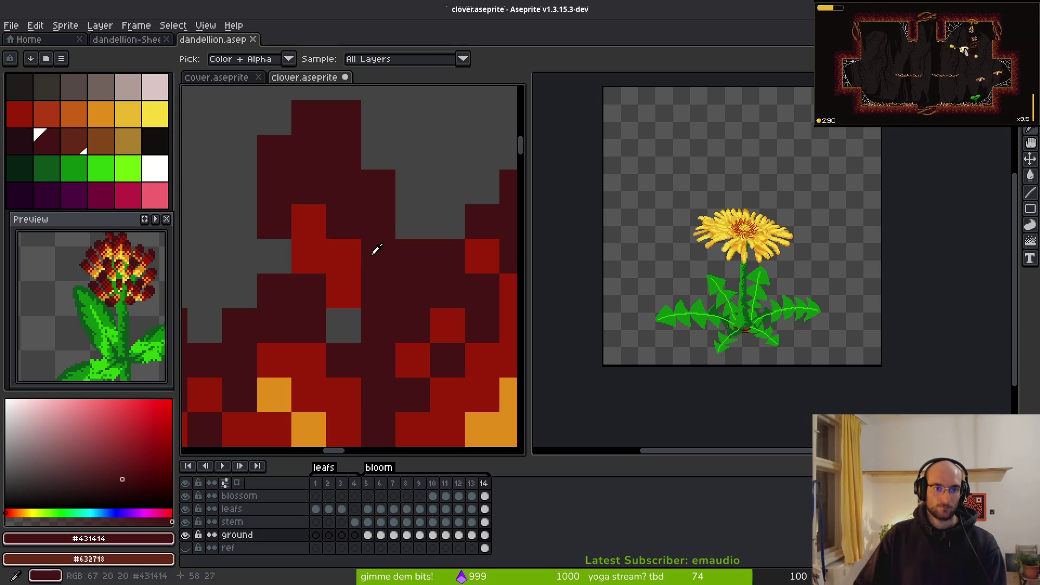
{"action": "left_click", "coordinate": [347, 252], "text": "alt"}
{"action": "left_click", "coordinate": [378, 244]}
{"action": "left_click", "coordinate": [347, 190]}
Step: Paint two more petal tip pixels in the dark outline colour
{"action": "scroll", "coordinate": [358, 211], "scroll_direction": "down", "scroll_amount": 5}
{"action": "scroll", "coordinate": [394, 273], "scroll_direction": "up", "scroll_amount": 2}
{"action": "scroll", "coordinate": [395, 272], "scroll_direction": "up", "scroll_amount": 1}
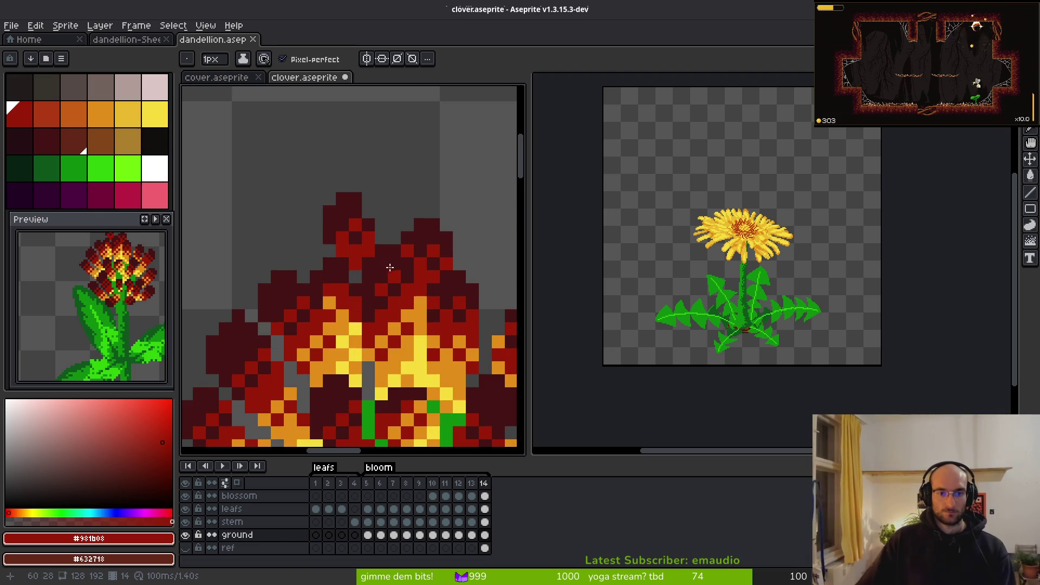
{"action": "scroll", "coordinate": [357, 254], "scroll_direction": "down", "scroll_amount": 3}
{"action": "scroll", "coordinate": [314, 240], "scroll_direction": "up", "scroll_amount": 3}
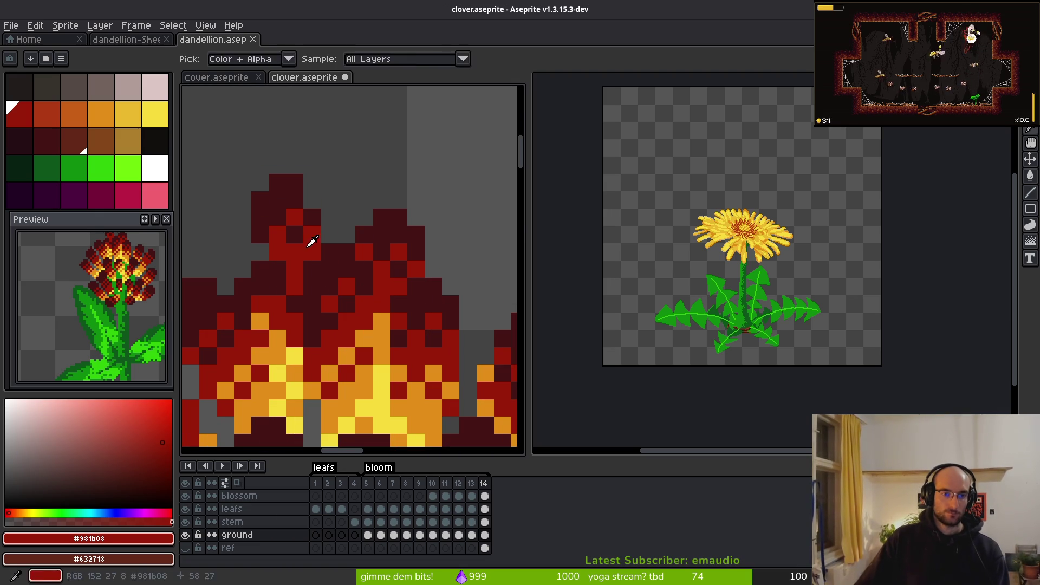
{"action": "left_click", "coordinate": [283, 212], "text": "alt"}
{"action": "left_click", "coordinate": [294, 235]}
{"action": "left_click", "coordinate": [343, 242]}
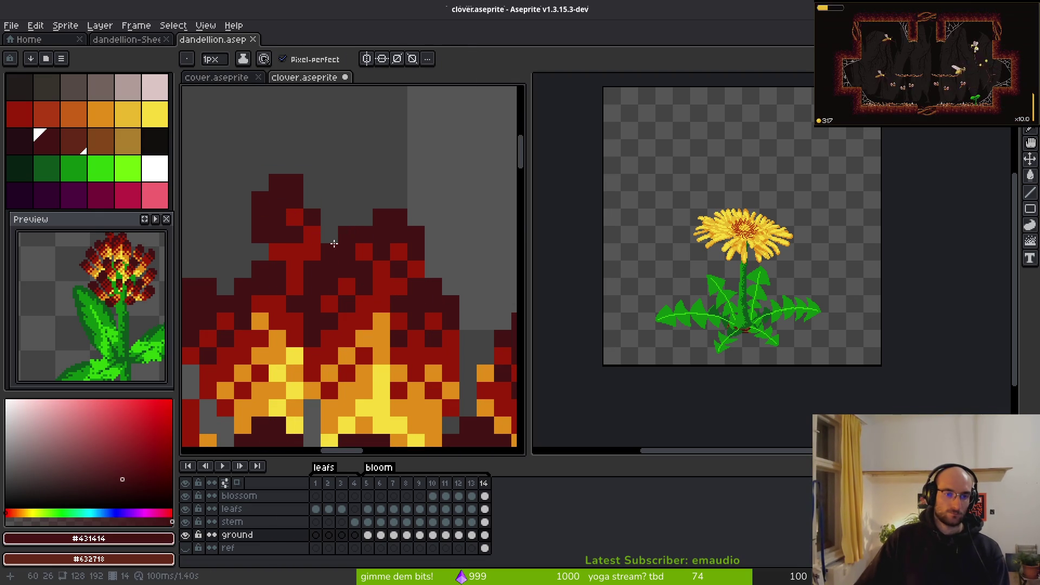
{"action": "left_click", "coordinate": [274, 245], "text": "alt"}
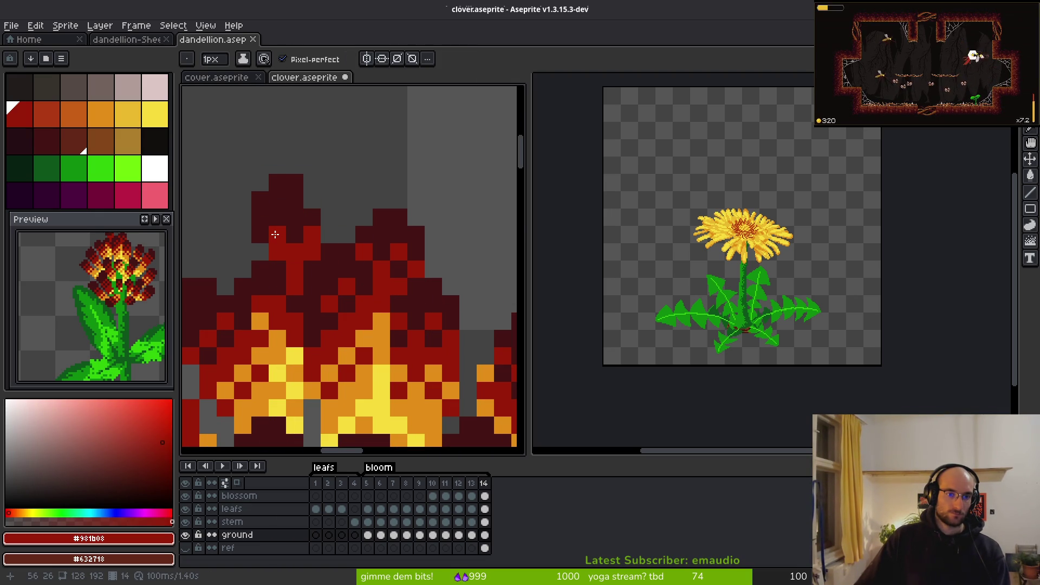
Step: Draw a dark outline stroke along the petal tip, redoing it after a misplaced first try
{"action": "scroll", "coordinate": [296, 220], "scroll_direction": "down", "scroll_amount": 3}
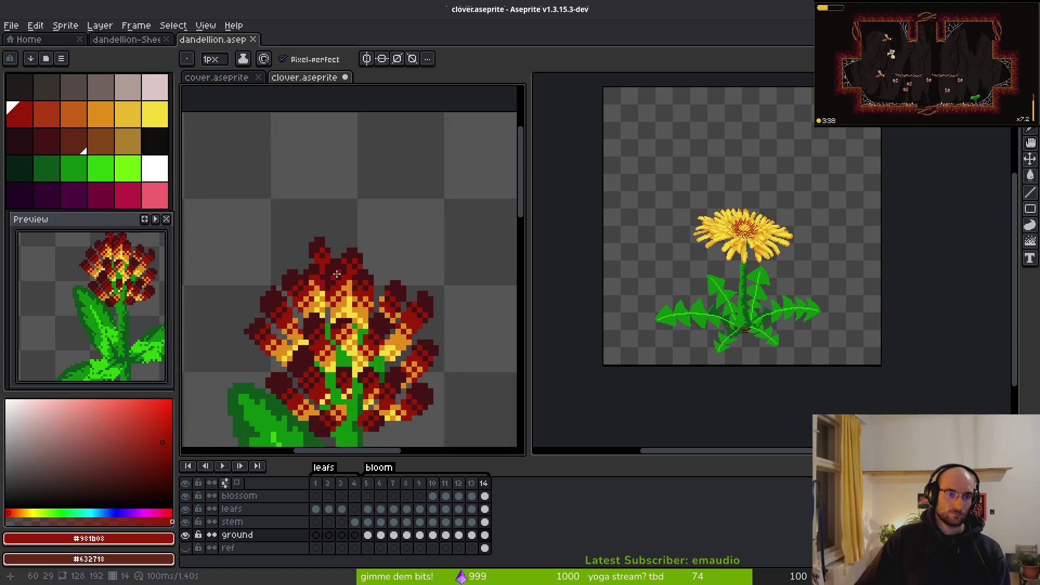
{"action": "key", "text": "b"}
{"action": "scroll", "coordinate": [366, 263], "scroll_direction": "up", "scroll_amount": 3}
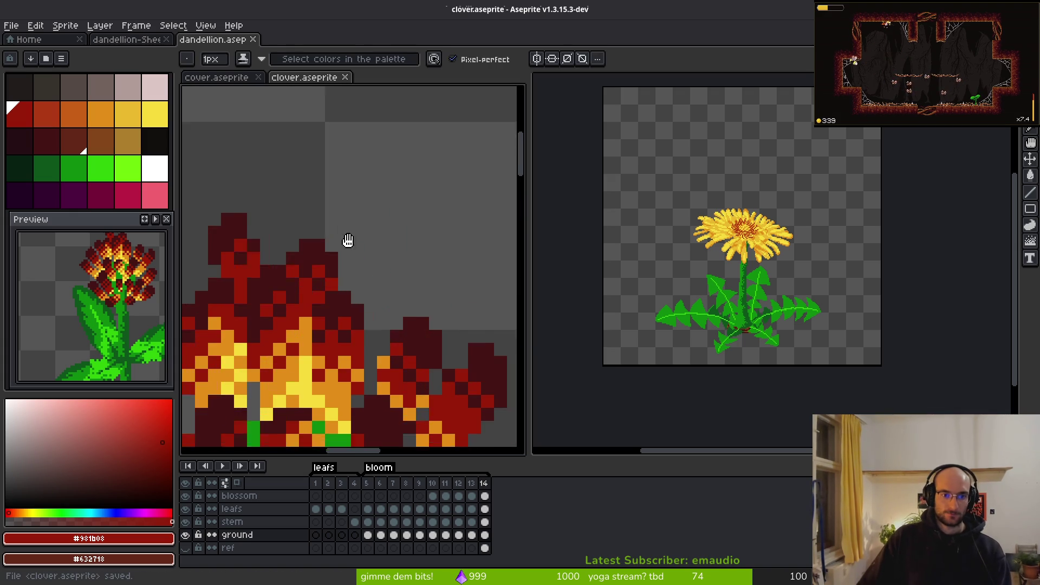
{"action": "left_click", "coordinate": [340, 271], "text": "alt"}
{"action": "scroll", "coordinate": [340, 265], "scroll_direction": "up", "scroll_amount": 1}
{"action": "mouse_move", "coordinate": [340, 265]}
{"action": "left_mouse_down"}
{"action": "mouse_move", "coordinate": [429, 274]}
{"action": "mouse_move", "coordinate": [440, 314]}
{"action": "left_mouse_up"}
{"action": "key", "text": "ctrl+z"}
{"action": "left_click_drag", "start_coordinate": [359, 281], "coordinate": [437, 326]}
Step: Add dark outline pixels beside the column and at the petal tip
{"action": "left_click", "coordinate": [385, 307]}
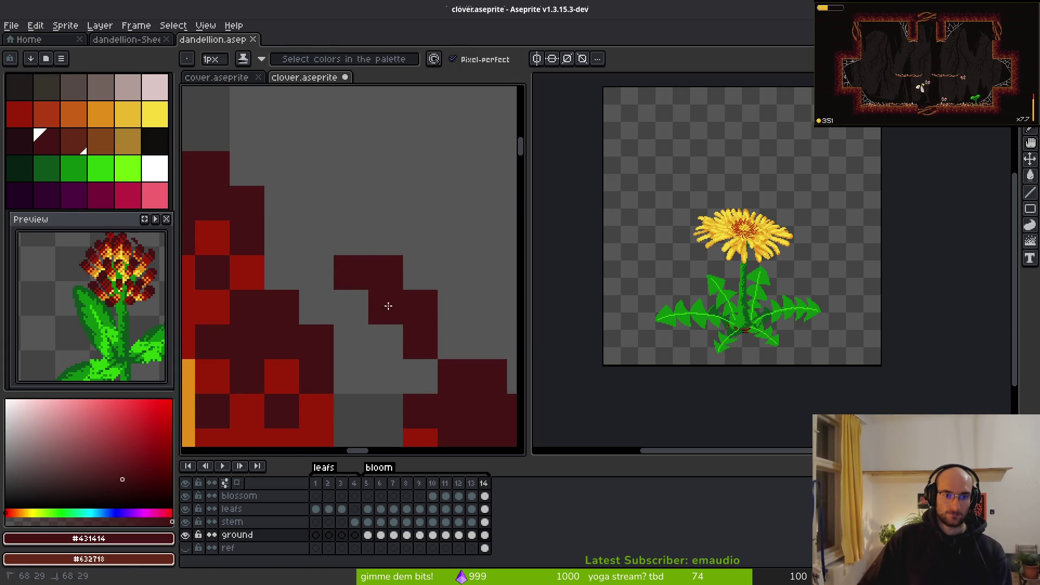
{"action": "left_click", "coordinate": [348, 302]}
{"action": "scroll", "coordinate": [348, 302], "scroll_direction": "down", "scroll_amount": 3}
{"action": "left_click", "coordinate": [362, 268]}
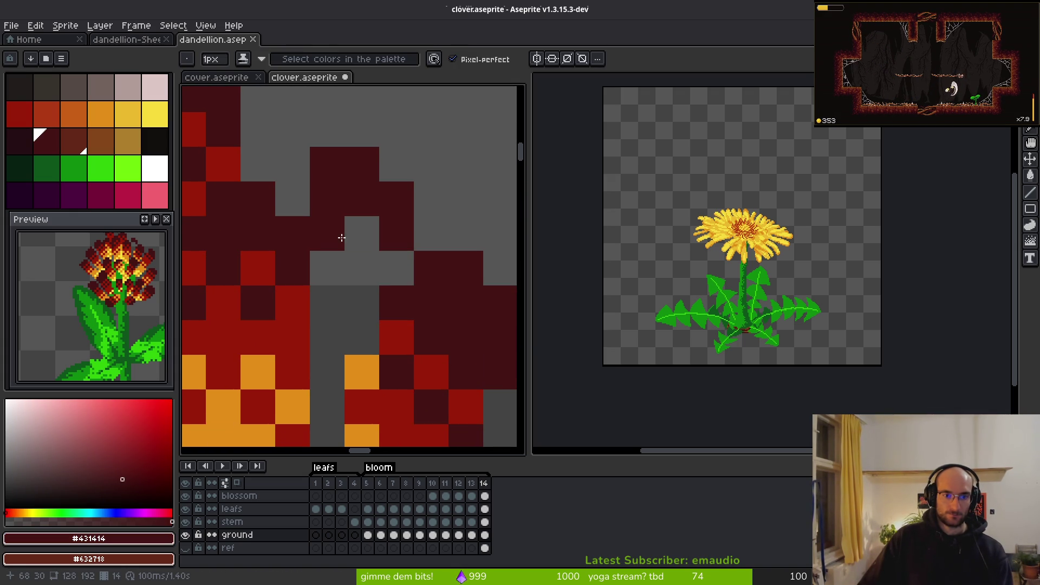
Step: Fill the grey gaps with red and add two orange petal pixels, one turned back red
{"action": "left_click", "coordinate": [383, 269], "text": "alt"}
{"action": "mouse_move", "coordinate": [382, 270]}
{"action": "left_mouse_down"}
{"action": "mouse_move", "coordinate": [341, 225]}
{"action": "mouse_move", "coordinate": [348, 301]}
{"action": "mouse_move", "coordinate": [339, 341]}
{"action": "left_mouse_up"}
{"action": "scroll", "coordinate": [353, 276], "scroll_direction": "down", "scroll_amount": 3}
{"action": "left_click", "coordinate": [331, 254], "text": "alt"}
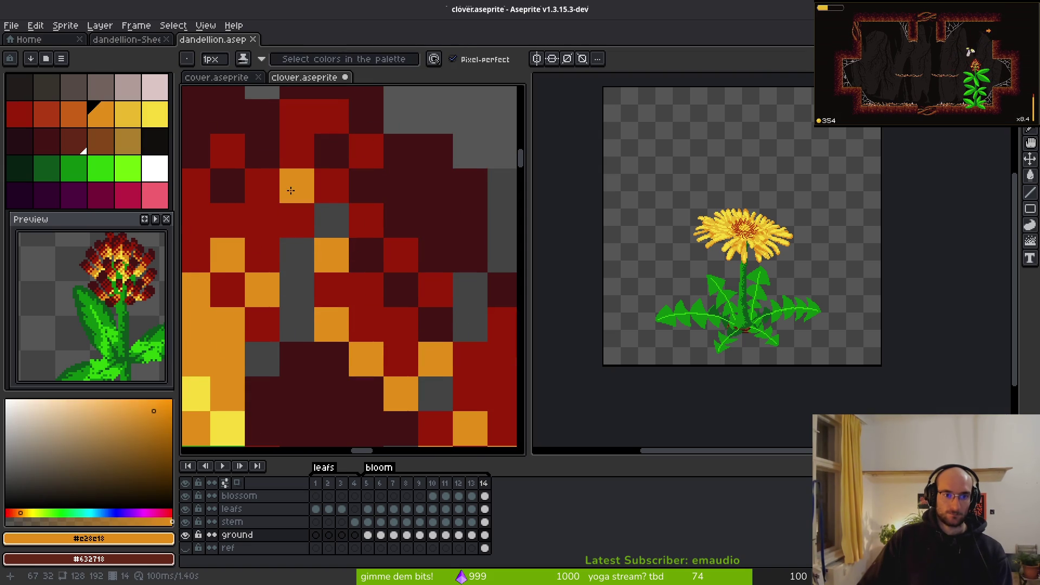
{"action": "left_click_drag", "start_coordinate": [297, 219], "coordinate": [328, 222]}
{"action": "left_click", "coordinate": [265, 220], "text": "alt"}
{"action": "left_click", "coordinate": [293, 217]}
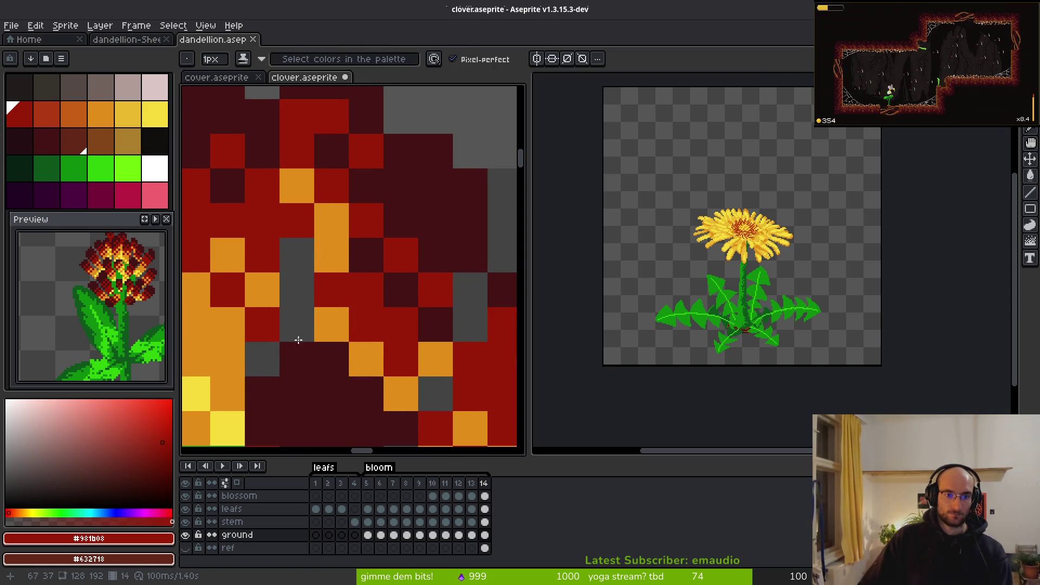
Step: Fill a grey gap column with yellow, topped with one orange pixel
{"action": "left_click", "coordinate": [226, 409], "text": "alt"}
{"action": "left_click", "coordinate": [291, 260]}
{"action": "left_click_drag", "start_coordinate": [291, 260], "coordinate": [295, 338]}
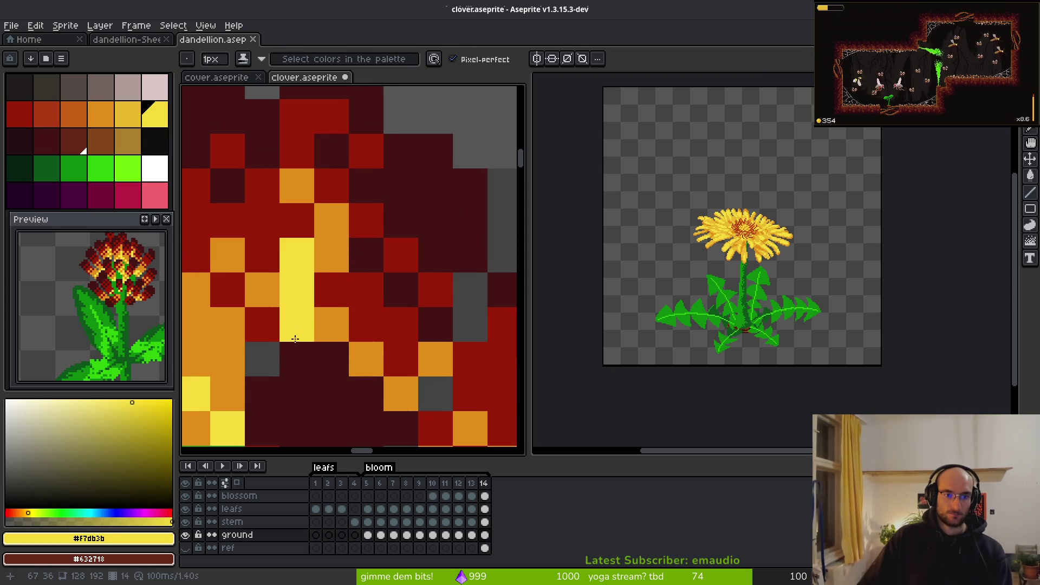
{"action": "left_click", "coordinate": [331, 270], "text": "alt"}
{"action": "left_click", "coordinate": [296, 255]}
Step: Save clover.aseprite
{"action": "scroll", "coordinate": [391, 356], "scroll_direction": "down", "scroll_amount": 5}
{"action": "key", "text": "ctrl+s"}
{"action": "scroll", "coordinate": [379, 325], "scroll_direction": "down", "scroll_amount": 1}
{"action": "scroll", "coordinate": [367, 278], "scroll_direction": "up", "scroll_amount": 6}
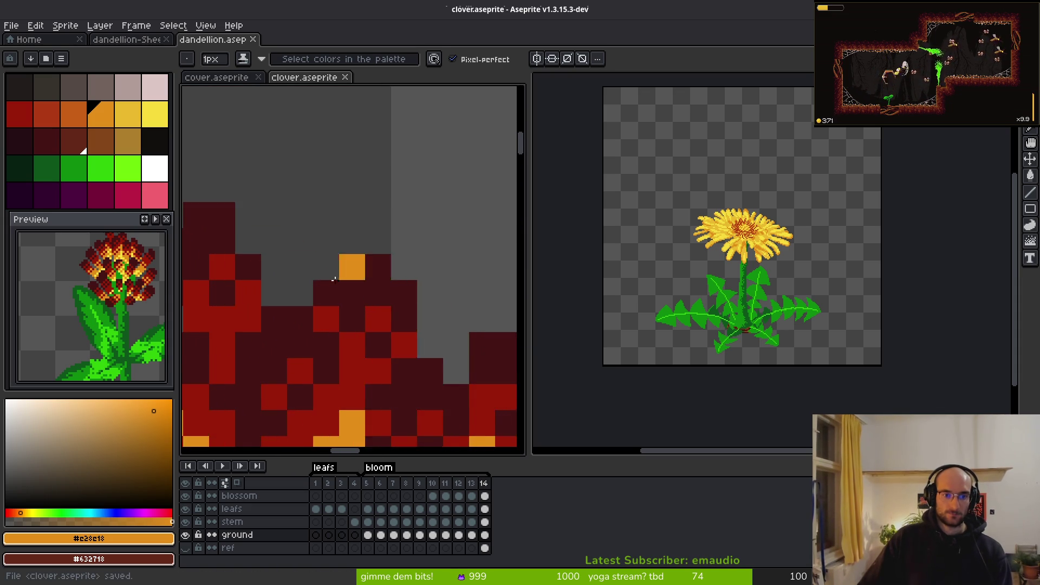
{"action": "scroll", "coordinate": [366, 278], "scroll_direction": "left", "scroll_amount": 2}
Step: Darken the remaining grey and tip cells, add one red petal cell, and save clover.aseprite again
{"action": "left_click", "coordinate": [330, 245], "text": "alt"}
{"action": "mouse_move", "coordinate": [347, 244]}
{"action": "left_mouse_down"}
{"action": "mouse_move", "coordinate": [372, 270]}
{"action": "mouse_move", "coordinate": [373, 296]}
{"action": "left_mouse_up"}
{"action": "left_click", "coordinate": [347, 322], "text": "alt"}
{"action": "left_click", "coordinate": [367, 301]}
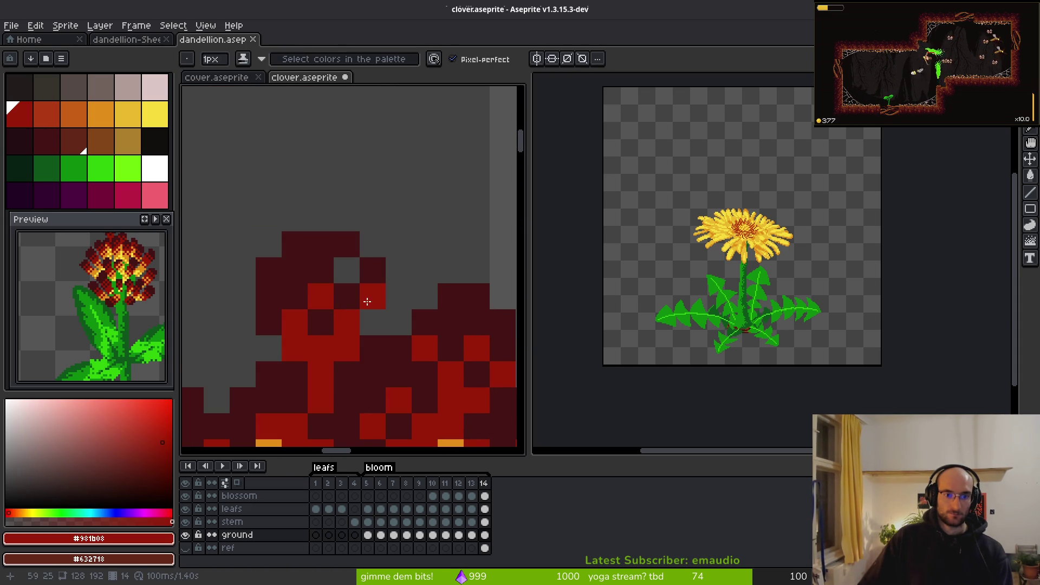
{"action": "left_click", "coordinate": [352, 294], "text": "alt"}
{"action": "left_click", "coordinate": [372, 322]}
{"action": "left_click", "coordinate": [346, 270]}
{"action": "left_click", "coordinate": [345, 272]}
{"action": "left_click", "coordinate": [399, 297]}
{"action": "scroll", "coordinate": [398, 309], "scroll_direction": "down", "scroll_amount": 5}
{"action": "key", "text": "ctrl+s"}
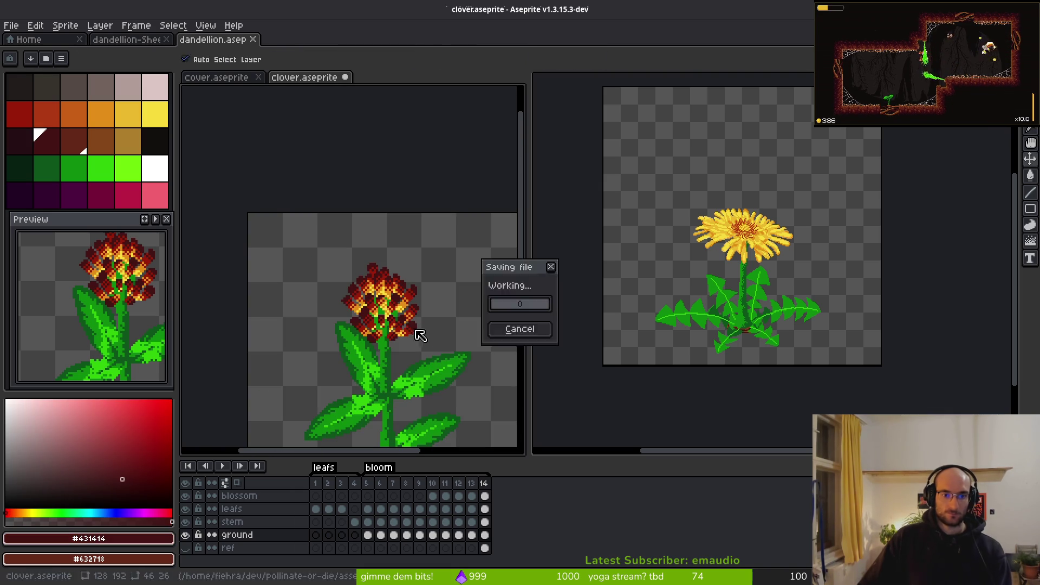
Step: Frame the whole clover sprite, then switch to the dandelion sprite and save it
{"action": "scroll", "coordinate": [411, 314], "scroll_direction": "down", "scroll_amount": 2}
{"action": "mouse_move", "coordinate": [412, 314]}
{"action": "left_mouse_down"}
{"action": "mouse_move", "coordinate": [395, 314]}
{"action": "mouse_move", "coordinate": [346, 250]}
{"action": "left_mouse_up"}
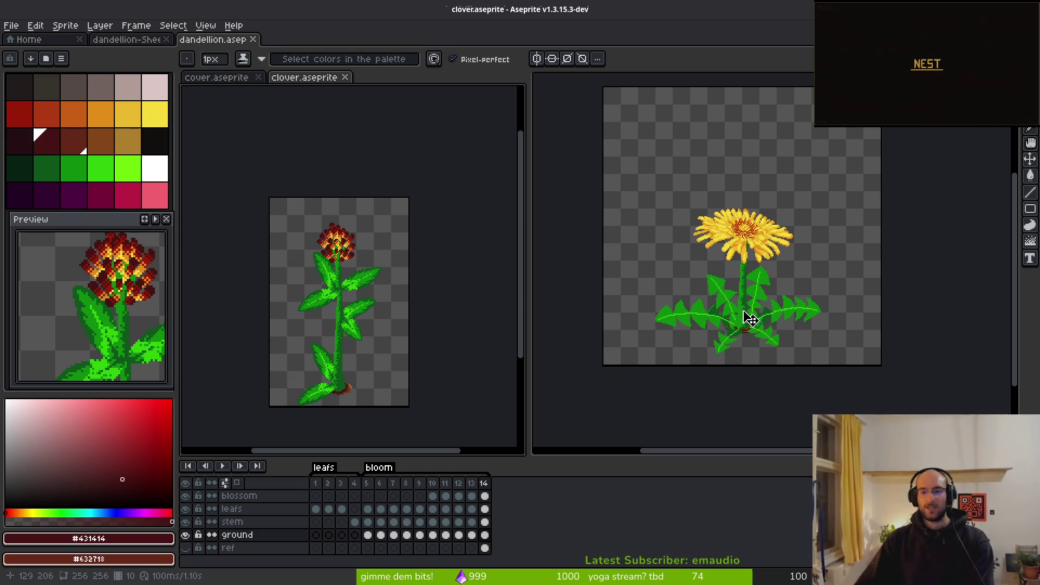
{"action": "left_click", "coordinate": [745, 250]}
{"action": "key", "text": "ctrl+s"}
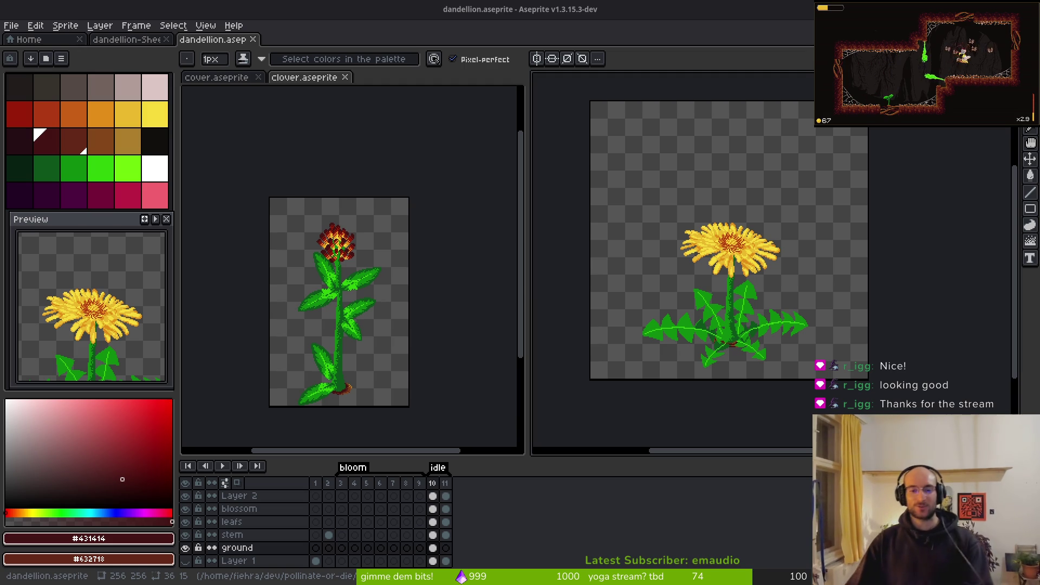
Step: Close the dandelion and clover sprite files
{"action": "scroll", "coordinate": [771, 335], "scroll_direction": "up", "scroll_amount": 1}
{"action": "scroll", "coordinate": [796, 379], "scroll_direction": "down", "scroll_amount": 1}
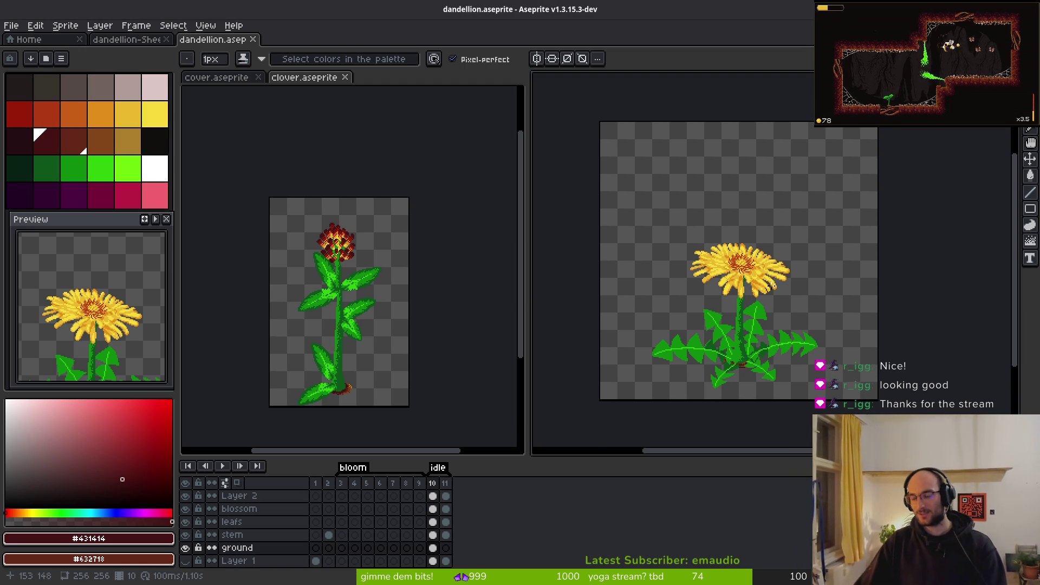
{"action": "scroll", "coordinate": [758, 303], "scroll_direction": "up", "scroll_amount": 1}
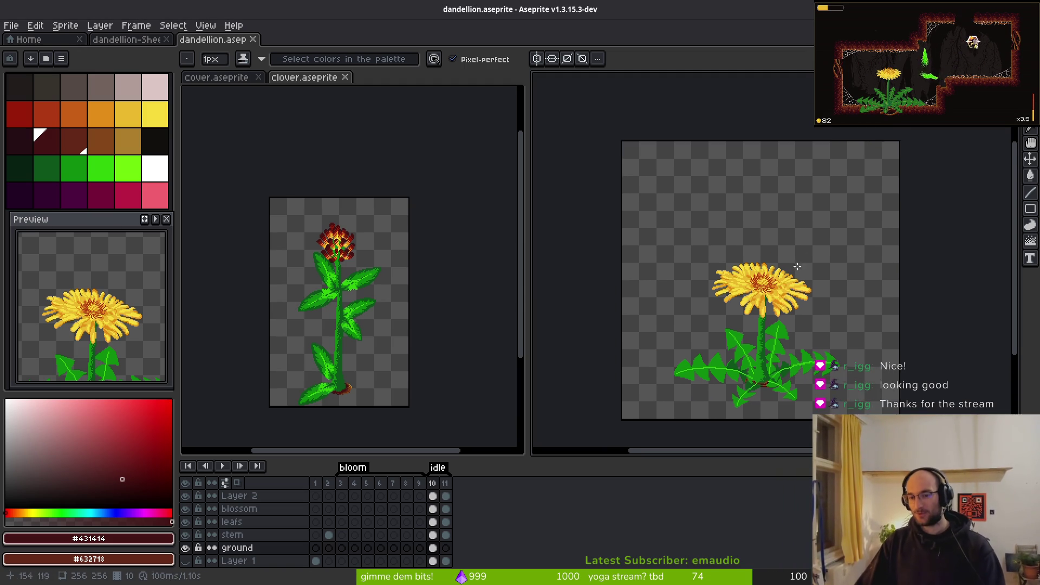
{"action": "scroll", "coordinate": [840, 293], "scroll_direction": "down", "scroll_amount": 1}
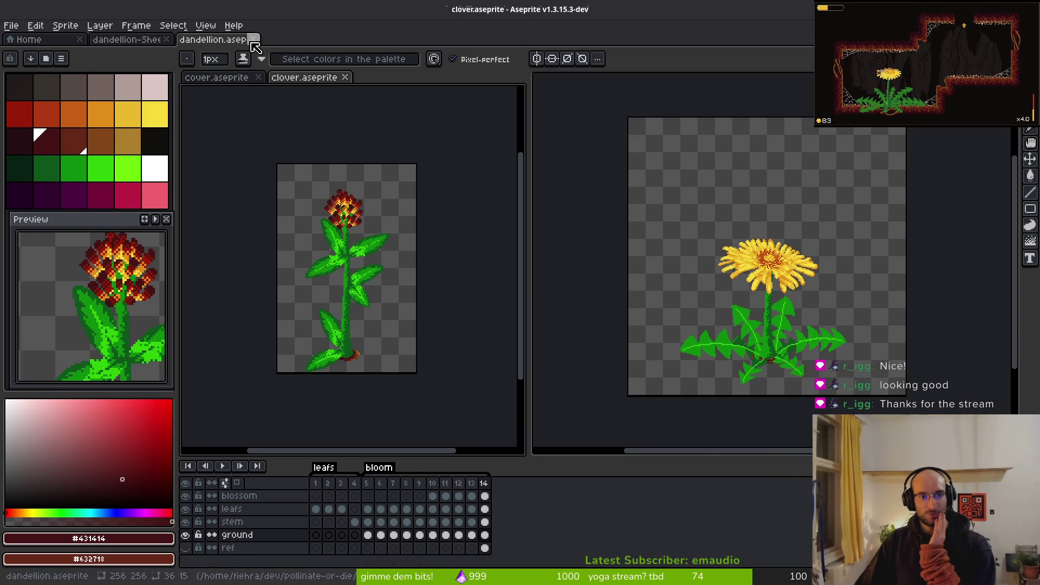
{"action": "left_click", "coordinate": [253, 39]}
{"action": "left_click", "coordinate": [345, 78]}
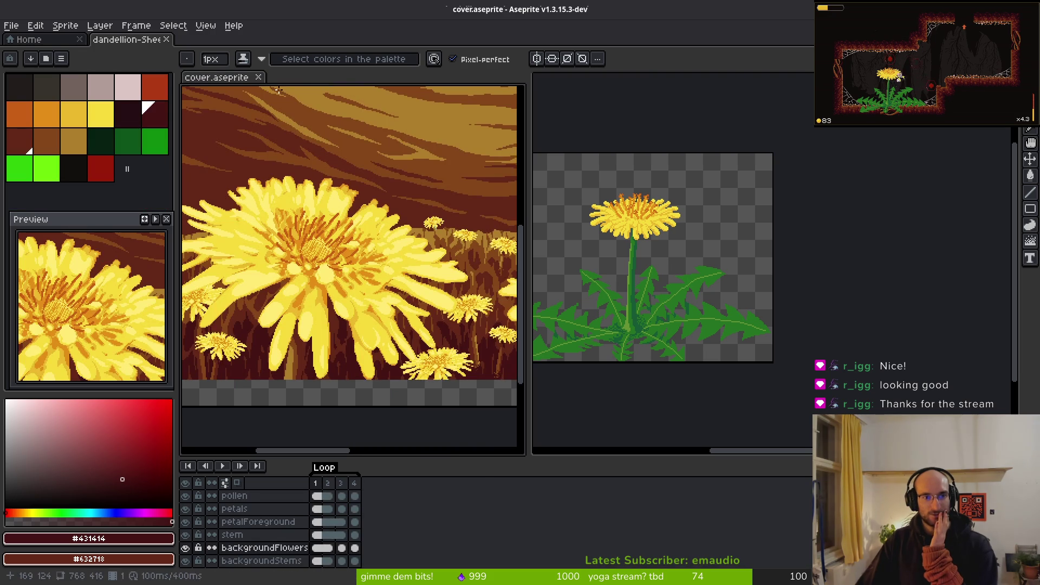
Step: Reopen dandellion.aseprite from the Home page's recent files and return to its tab
{"action": "left_click", "coordinate": [31, 43]}
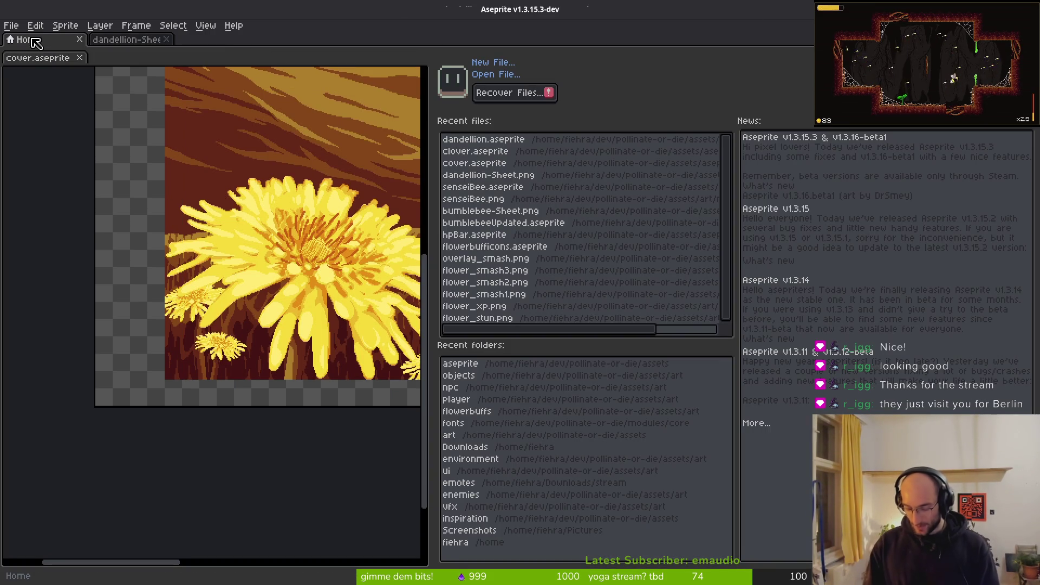
{"action": "left_click", "coordinate": [144, 39]}
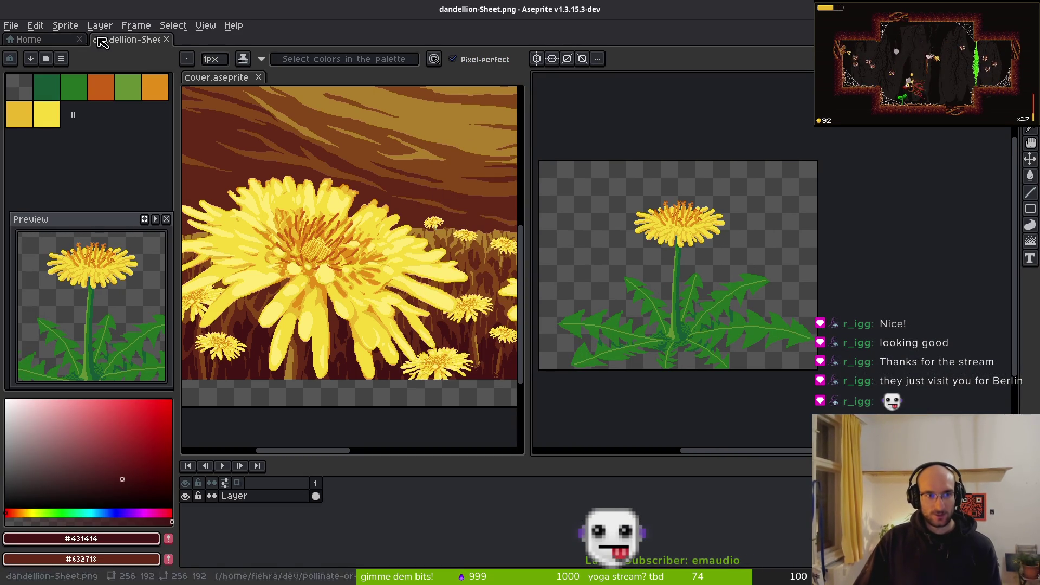
{"action": "left_click", "coordinate": [27, 39]}
{"action": "left_click", "coordinate": [480, 139]}
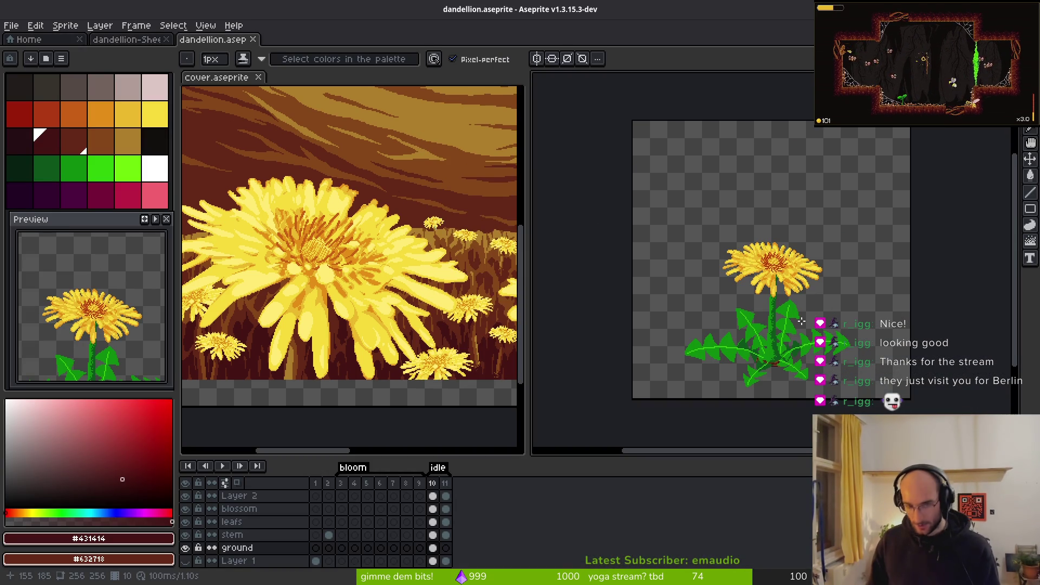
{"action": "left_click", "coordinate": [27, 40]}
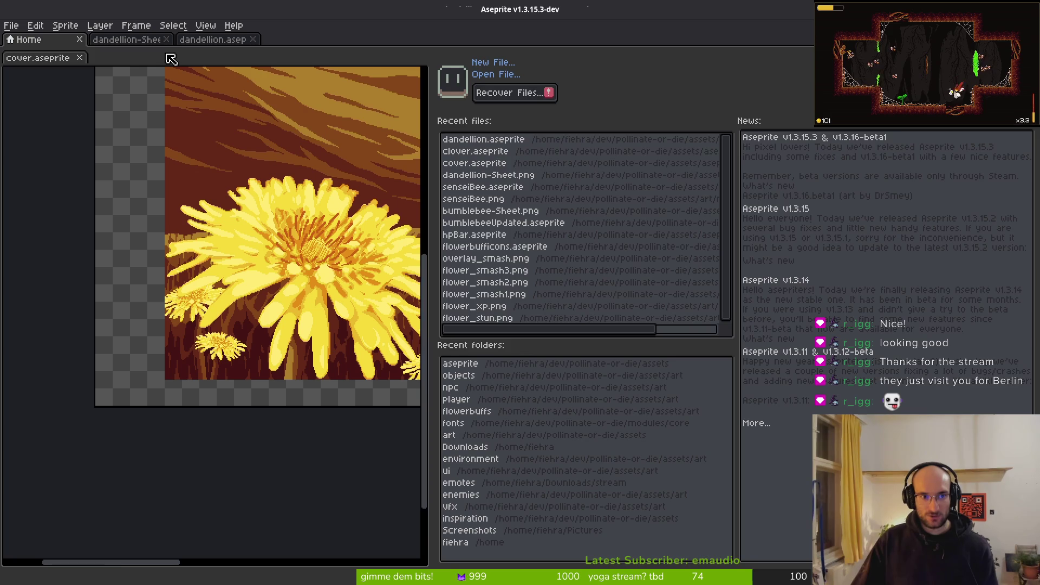
{"action": "left_click", "coordinate": [208, 41]}
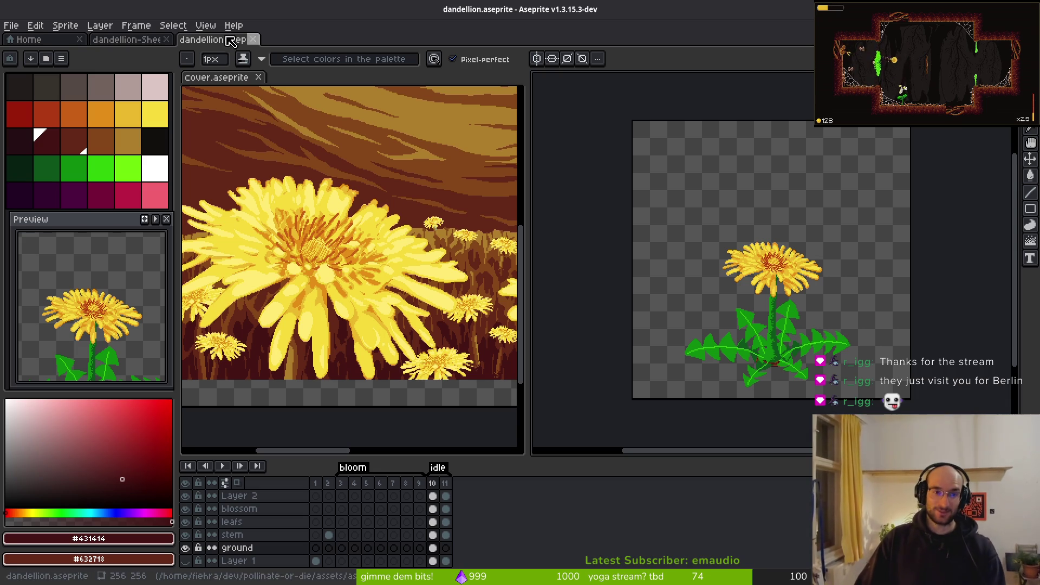
{"action": "key", "text": "alt+Tab"}
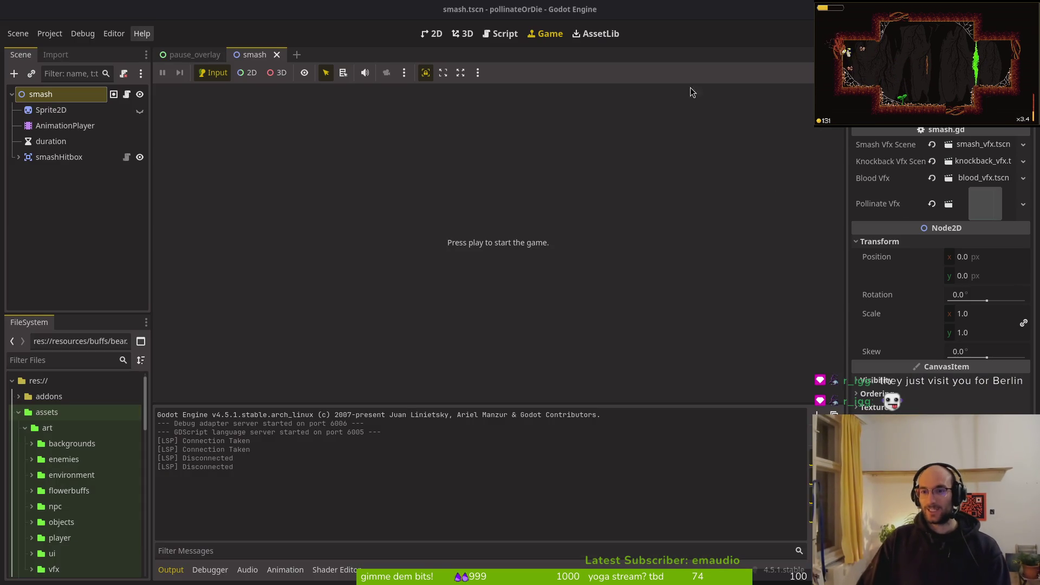
Step: Save the smash.tscn scene in Godot
{"action": "key", "text": "ctrl+s"}
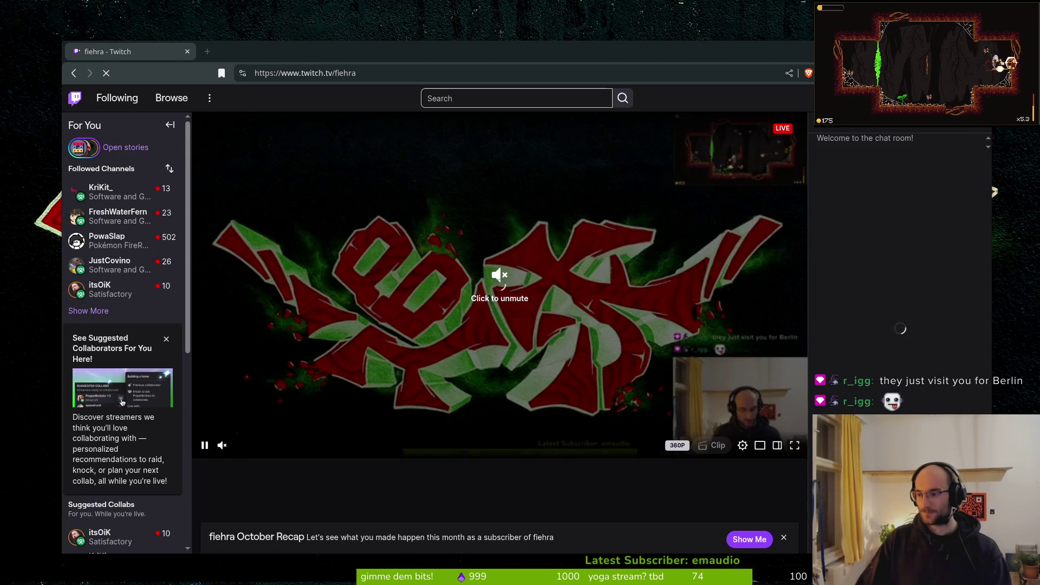
Step: Go to the Twitch stream manager via the 'dash' address and open the Raid Channel list
{"action": "left_click", "coordinate": [348, 73]}
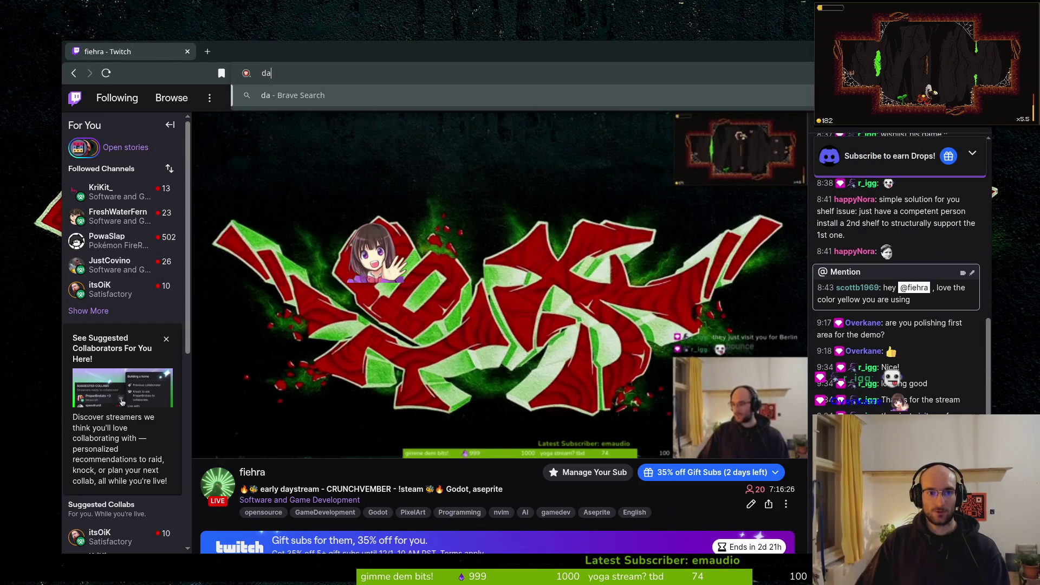
{"action": "type", "text": "dash"}
{"action": "key", "text": "Return"}
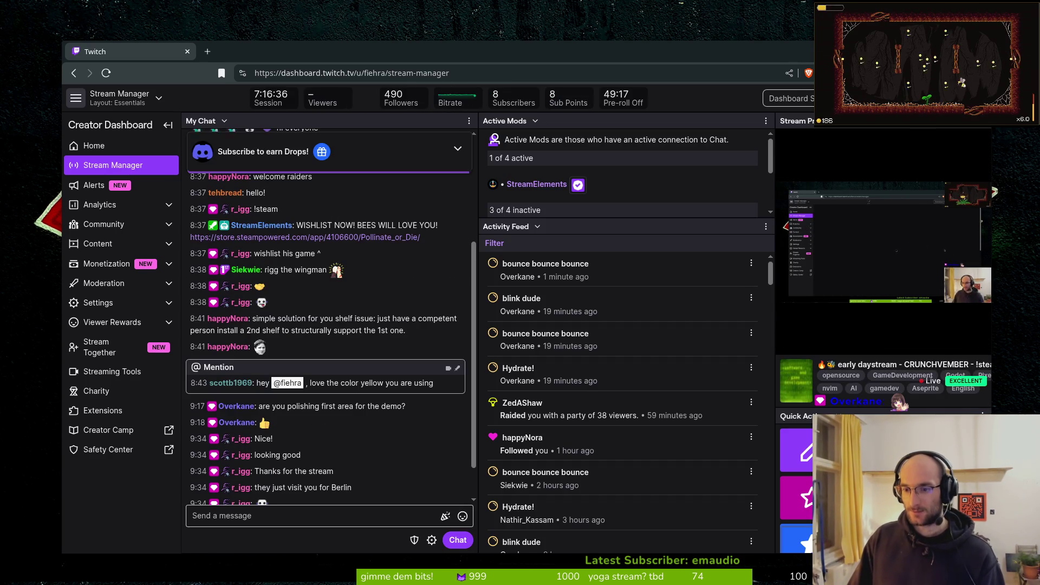
{"action": "left_click", "coordinate": [834, 498]}
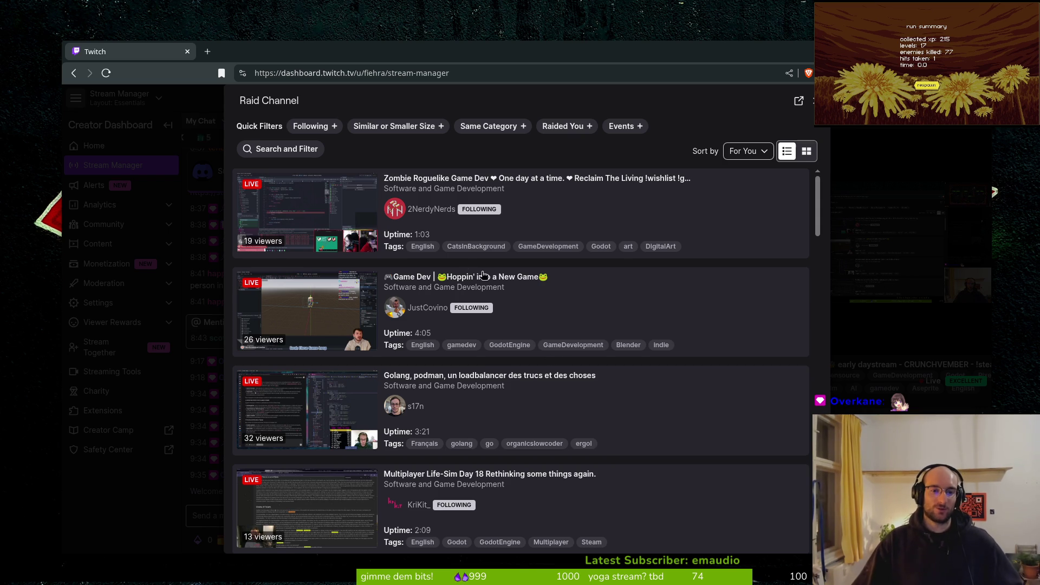
Step: Scroll the raid list and apply the Same Category quick filter
{"action": "scroll", "coordinate": [365, 223], "scroll_direction": "down", "scroll_amount": 1}
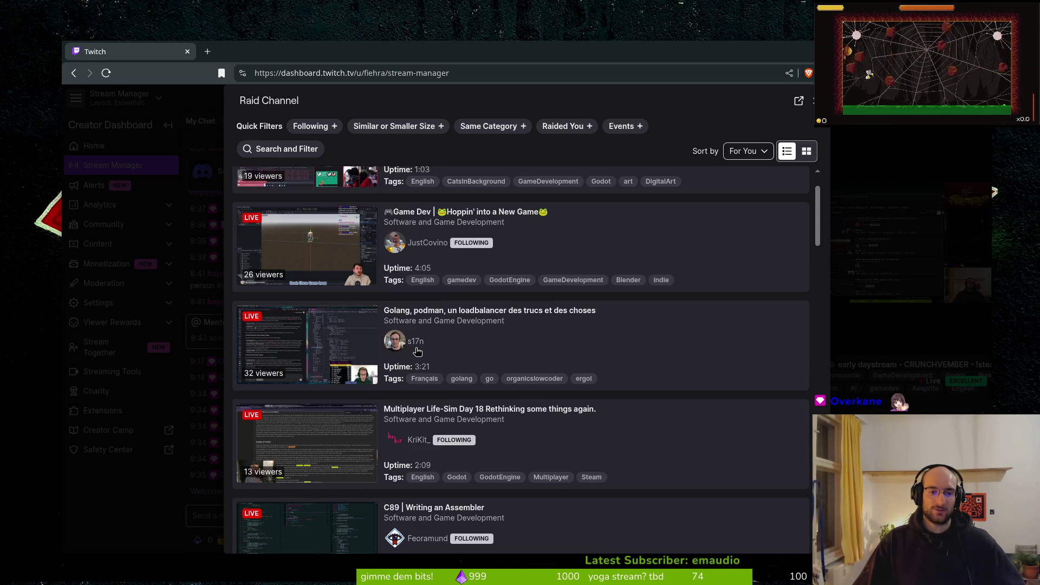
{"action": "scroll", "coordinate": [417, 350], "scroll_direction": "down", "scroll_amount": 2}
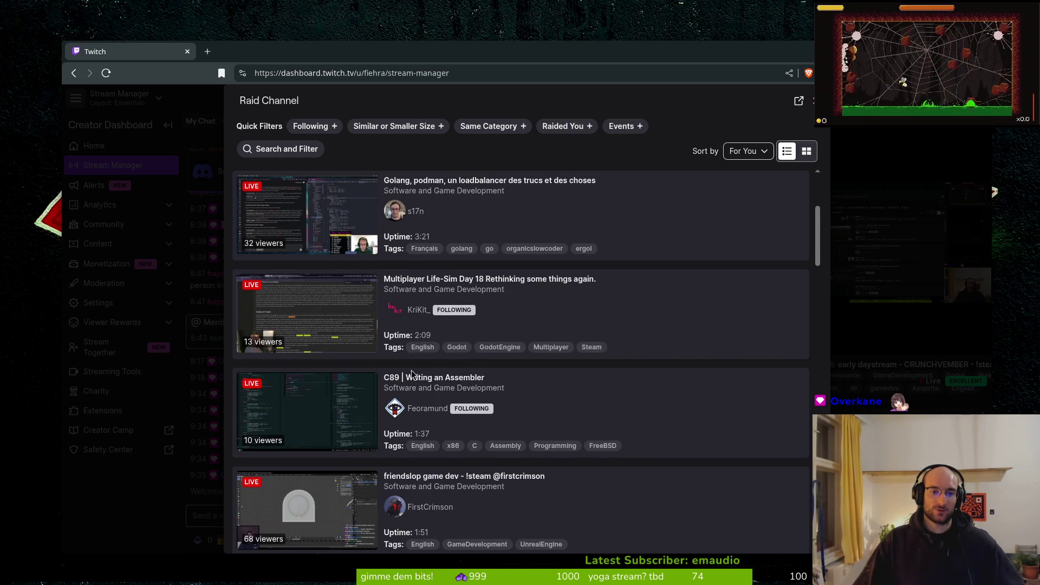
{"action": "scroll", "coordinate": [437, 426], "scroll_direction": "down", "scroll_amount": 2}
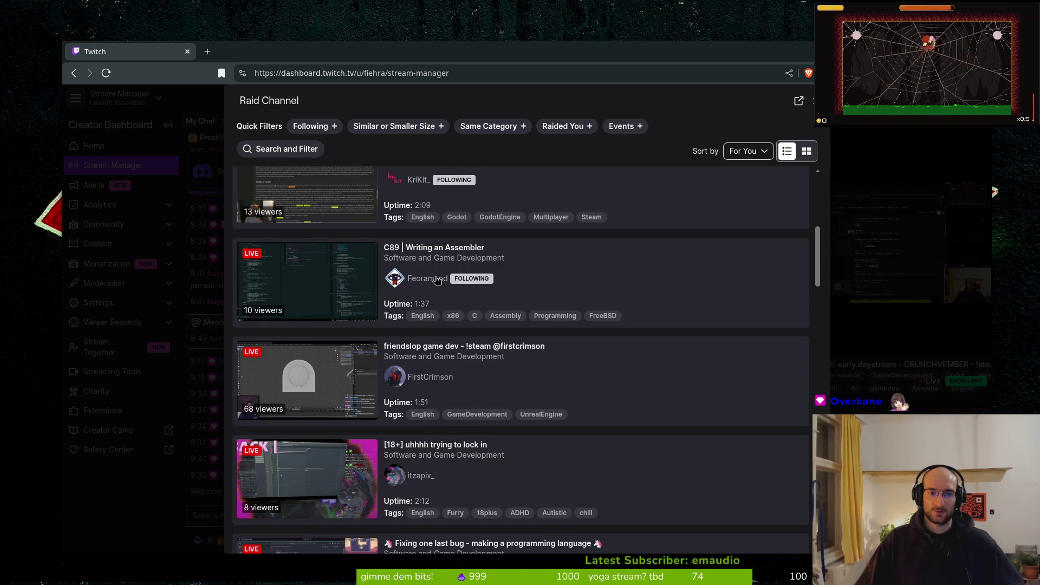
{"action": "scroll", "coordinate": [554, 405], "scroll_direction": "down", "scroll_amount": 1}
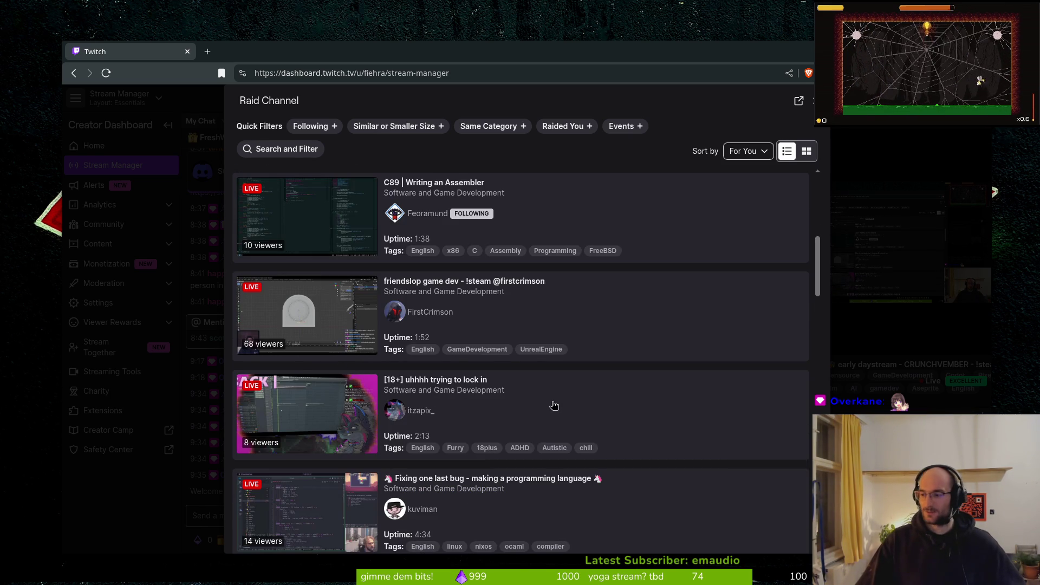
{"action": "scroll", "coordinate": [554, 400], "scroll_direction": "down", "scroll_amount": 4}
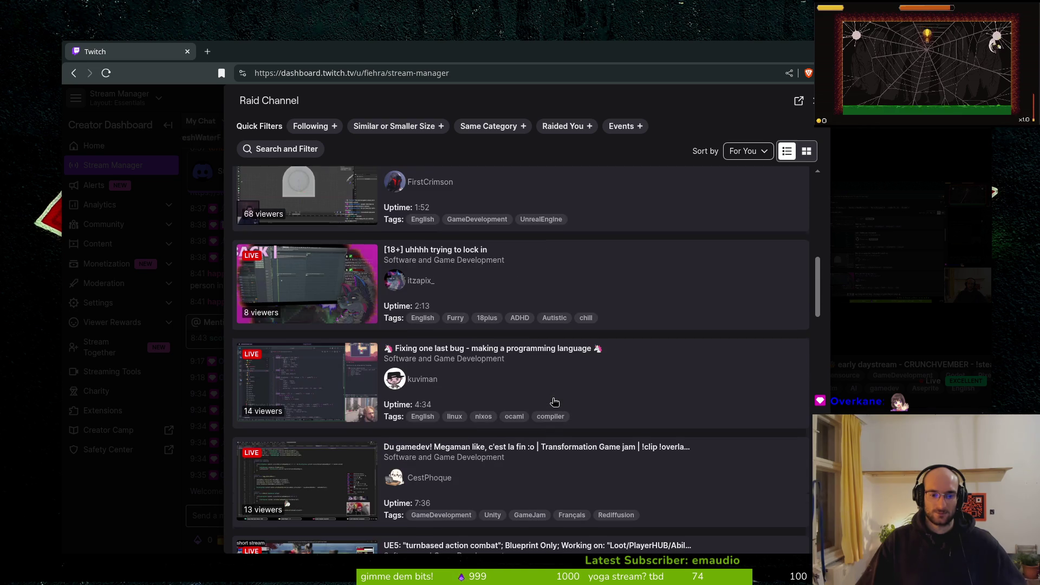
{"action": "scroll", "coordinate": [489, 404], "scroll_direction": "down", "scroll_amount": 5}
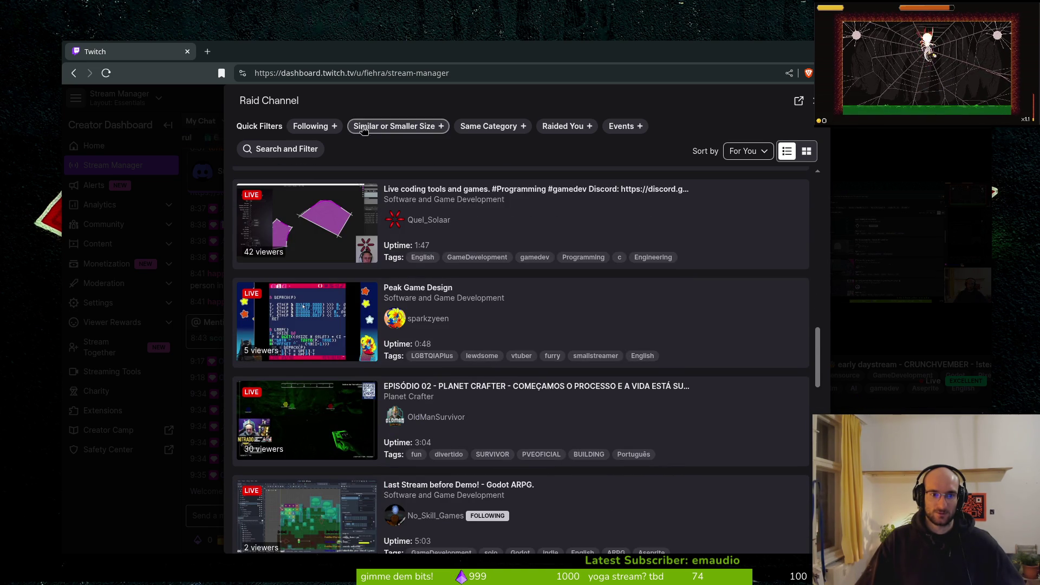
{"action": "left_click", "coordinate": [479, 126]}
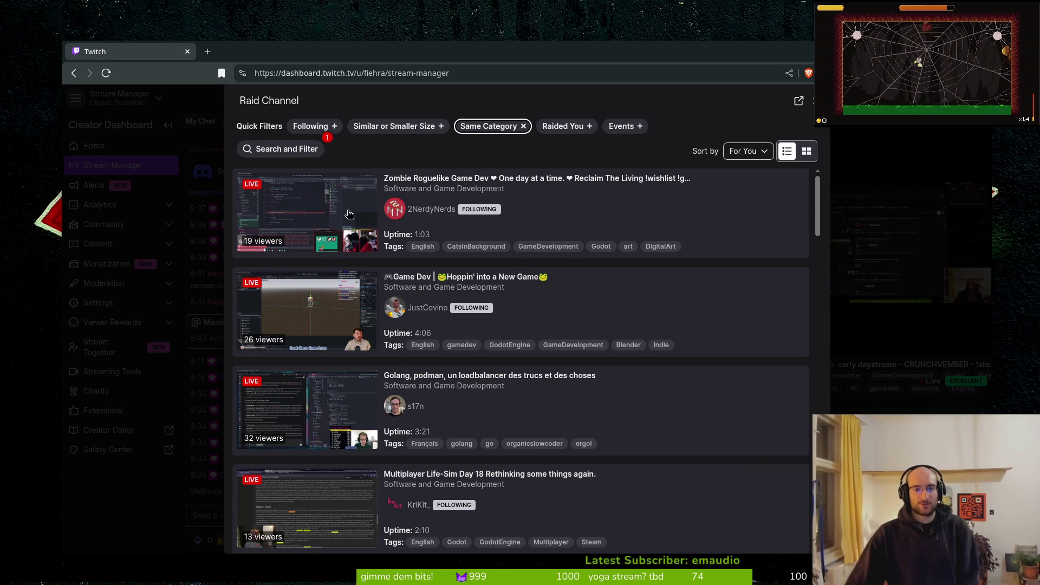
Step: Browse the filtered Software and Game Development live streams
{"action": "scroll", "coordinate": [362, 210], "scroll_direction": "down", "scroll_amount": 3}
{"action": "scroll", "coordinate": [452, 415], "scroll_direction": "down", "scroll_amount": 2}
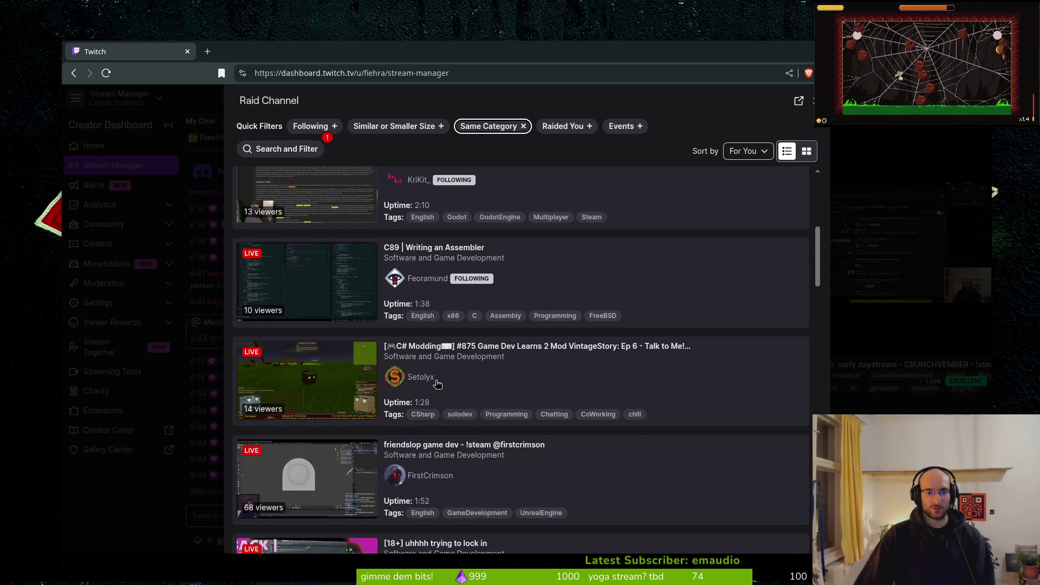
{"action": "scroll", "coordinate": [568, 429], "scroll_direction": "down", "scroll_amount": 2}
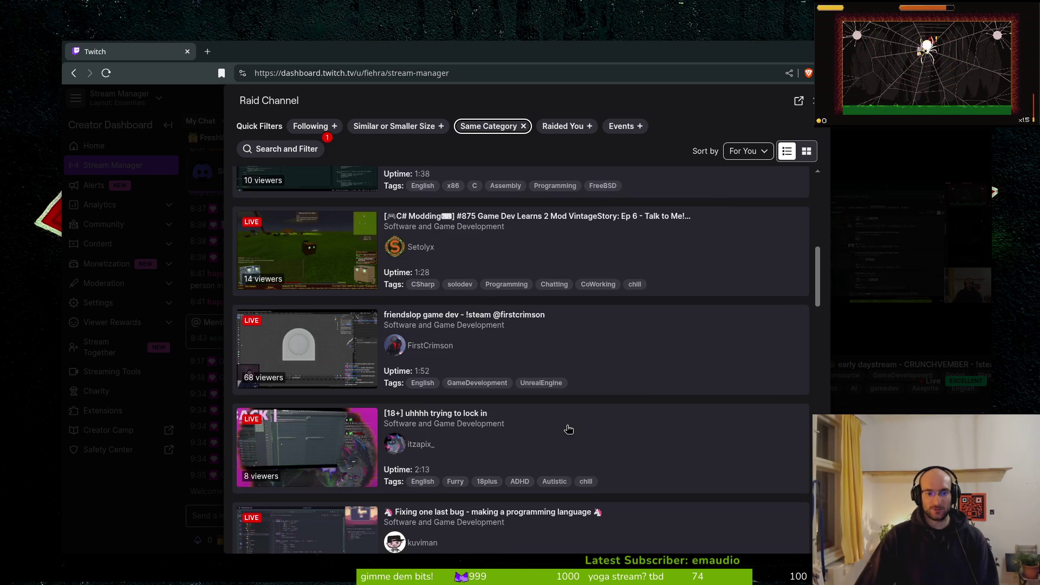
{"action": "scroll", "coordinate": [571, 414], "scroll_direction": "down", "scroll_amount": 1}
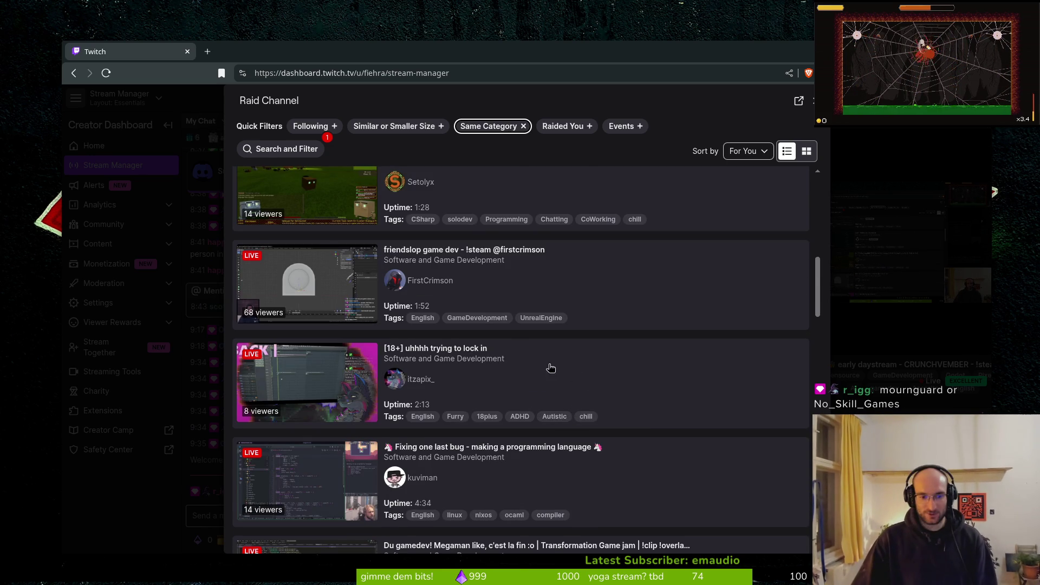
{"action": "scroll", "coordinate": [544, 360], "scroll_direction": "down", "scroll_amount": 4}
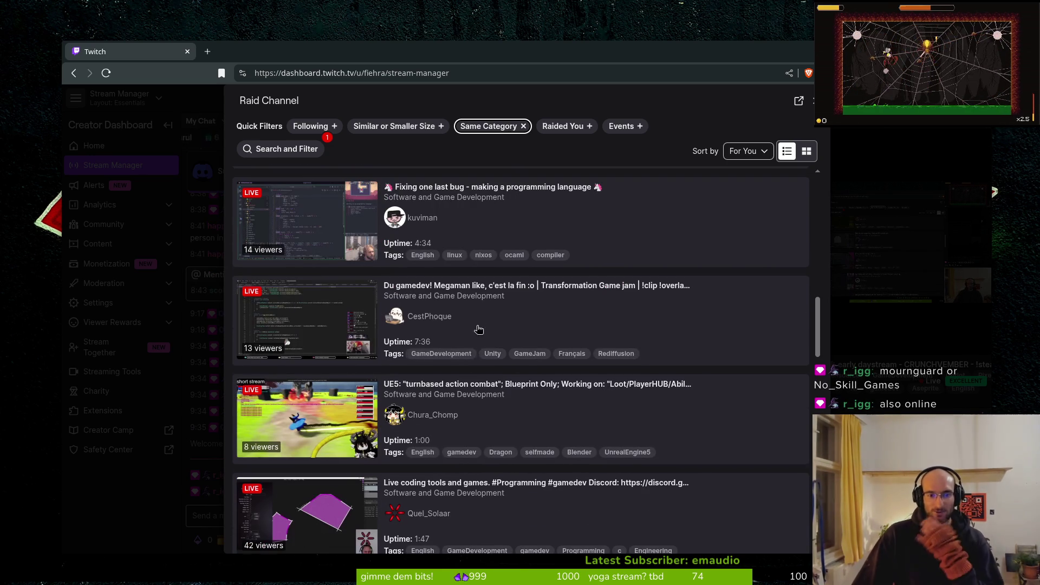
{"action": "scroll", "coordinate": [479, 325], "scroll_direction": "down", "scroll_amount": 3}
{"action": "scroll", "coordinate": [425, 507], "scroll_direction": "down", "scroll_amount": 1}
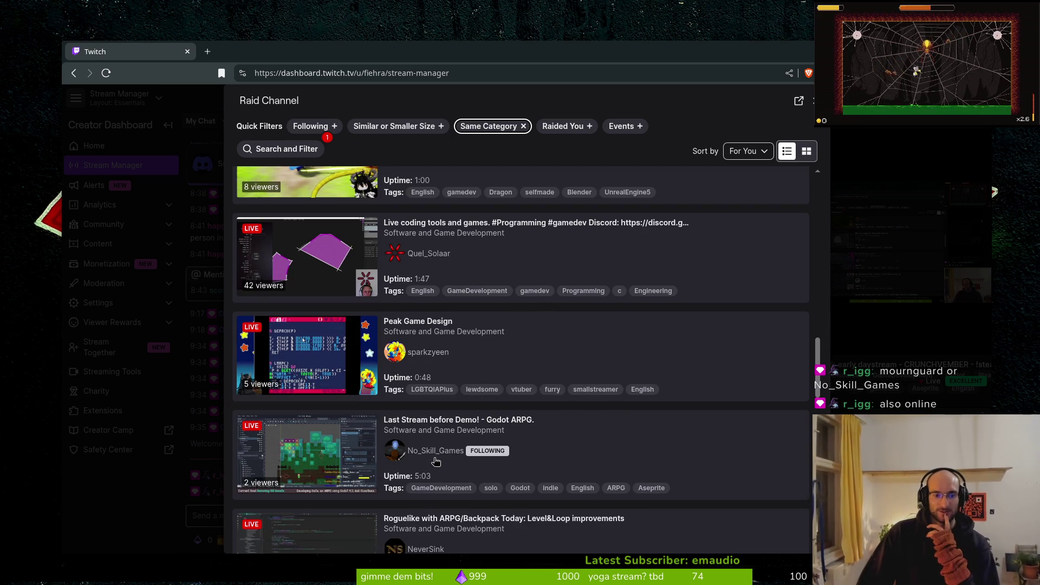